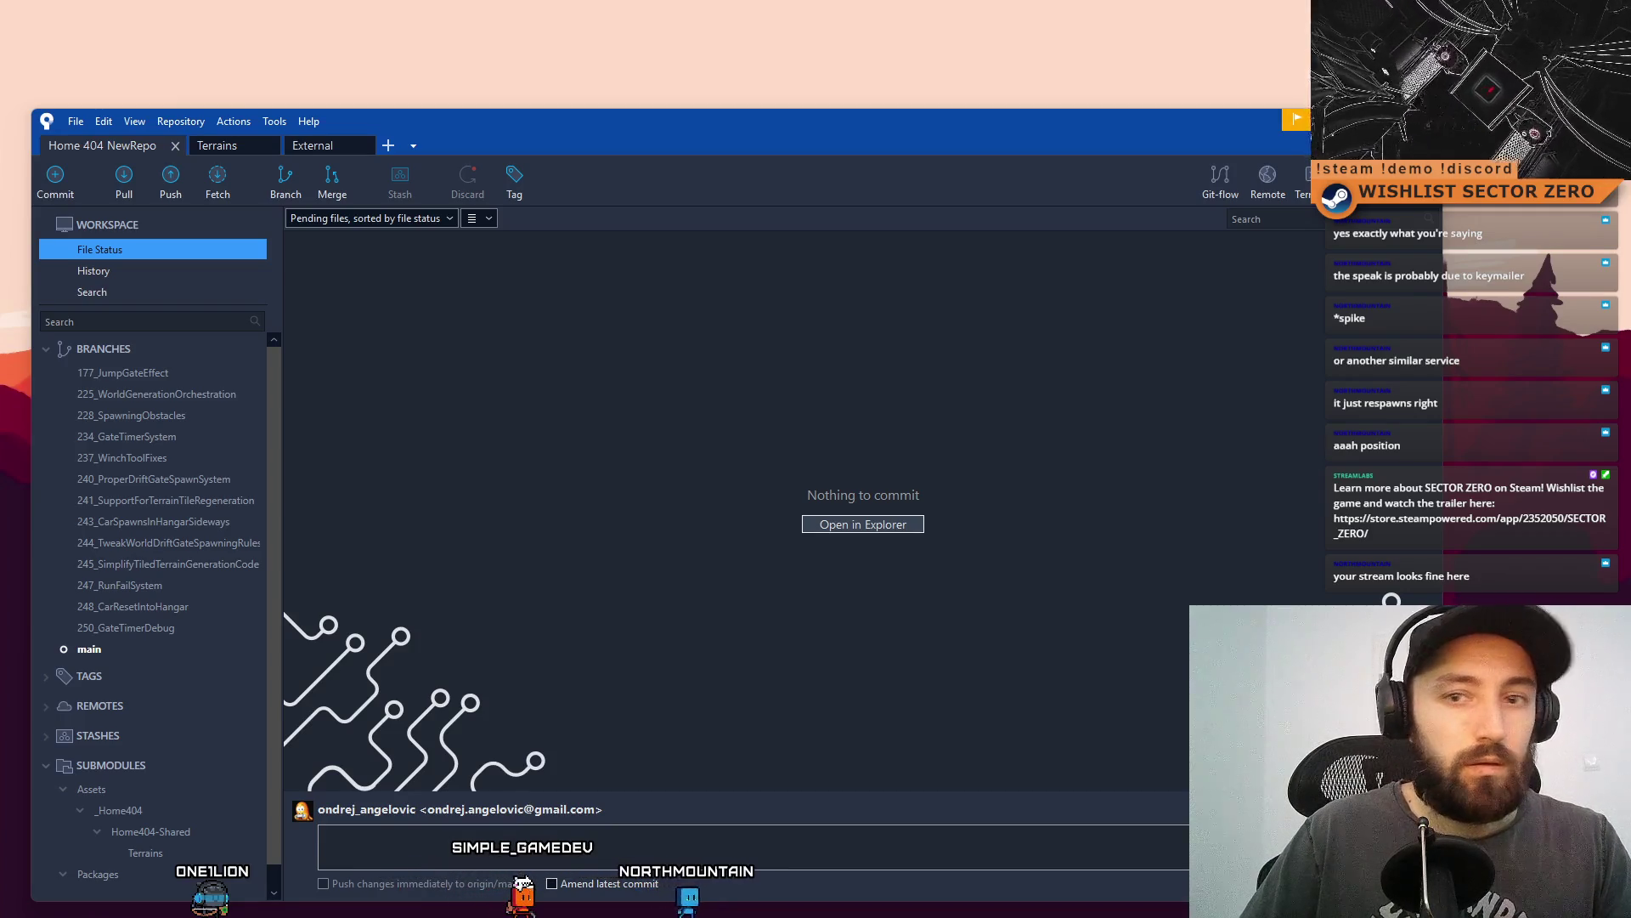
# Move the Home 404 NewRepo Sourcetree window into place and show its commit history.
pyautogui.moveTo(589, 152); pyautogui.dragTo(670, 147)
pyautogui.click(175, 265)
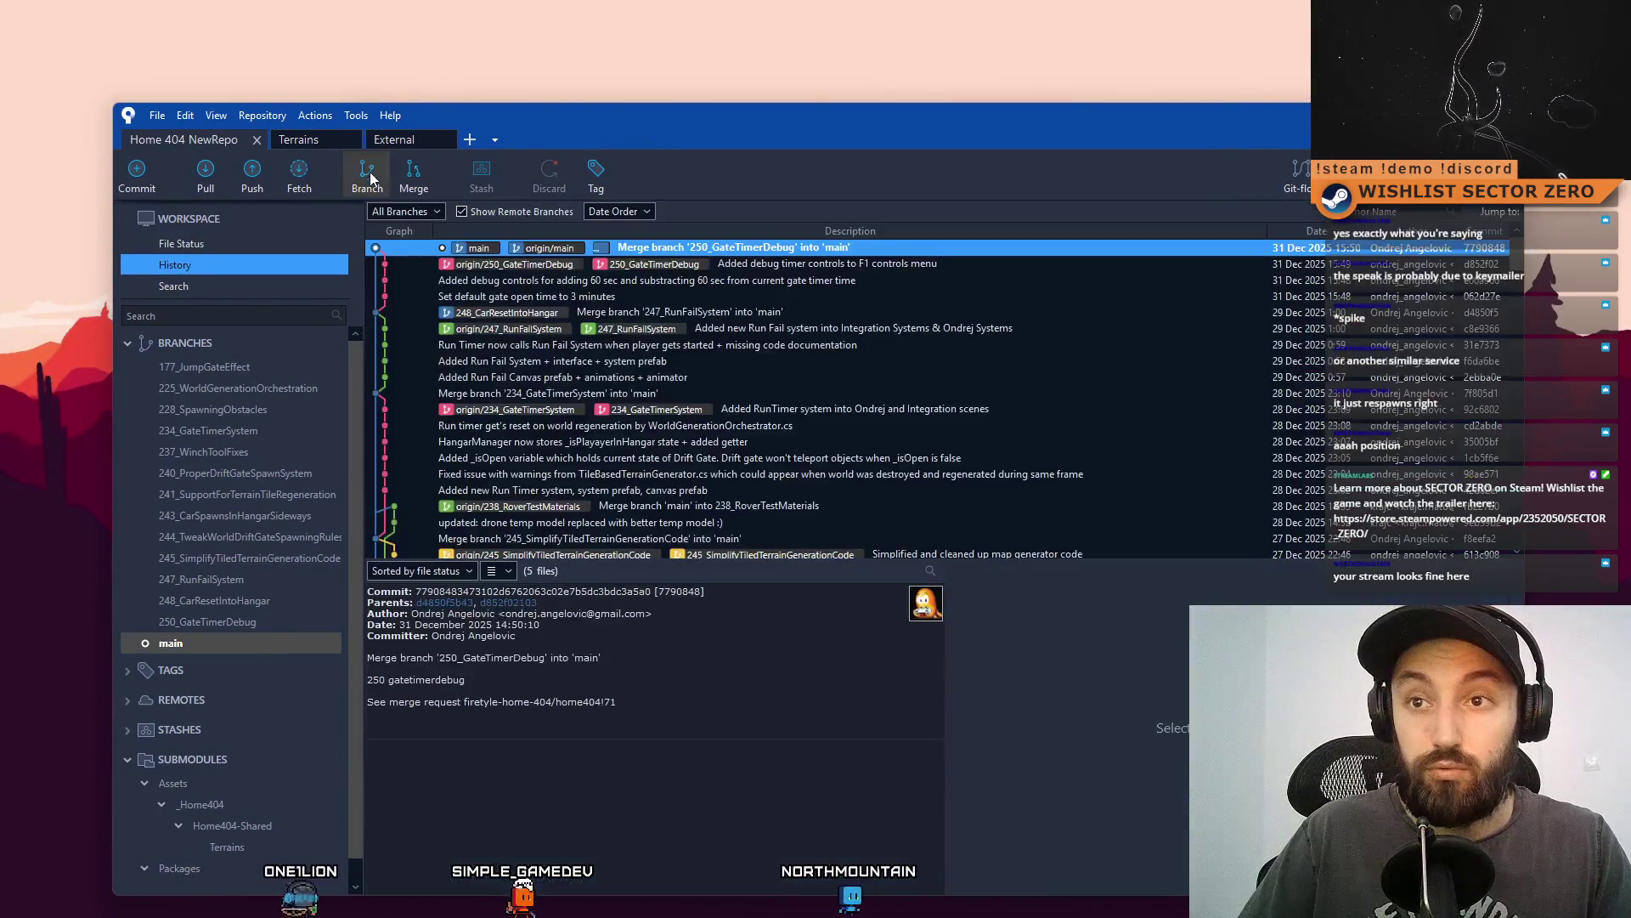
# Create branch 249_HangarBlockoutImprovements from main and check it out.
pyautogui.click(367, 174)
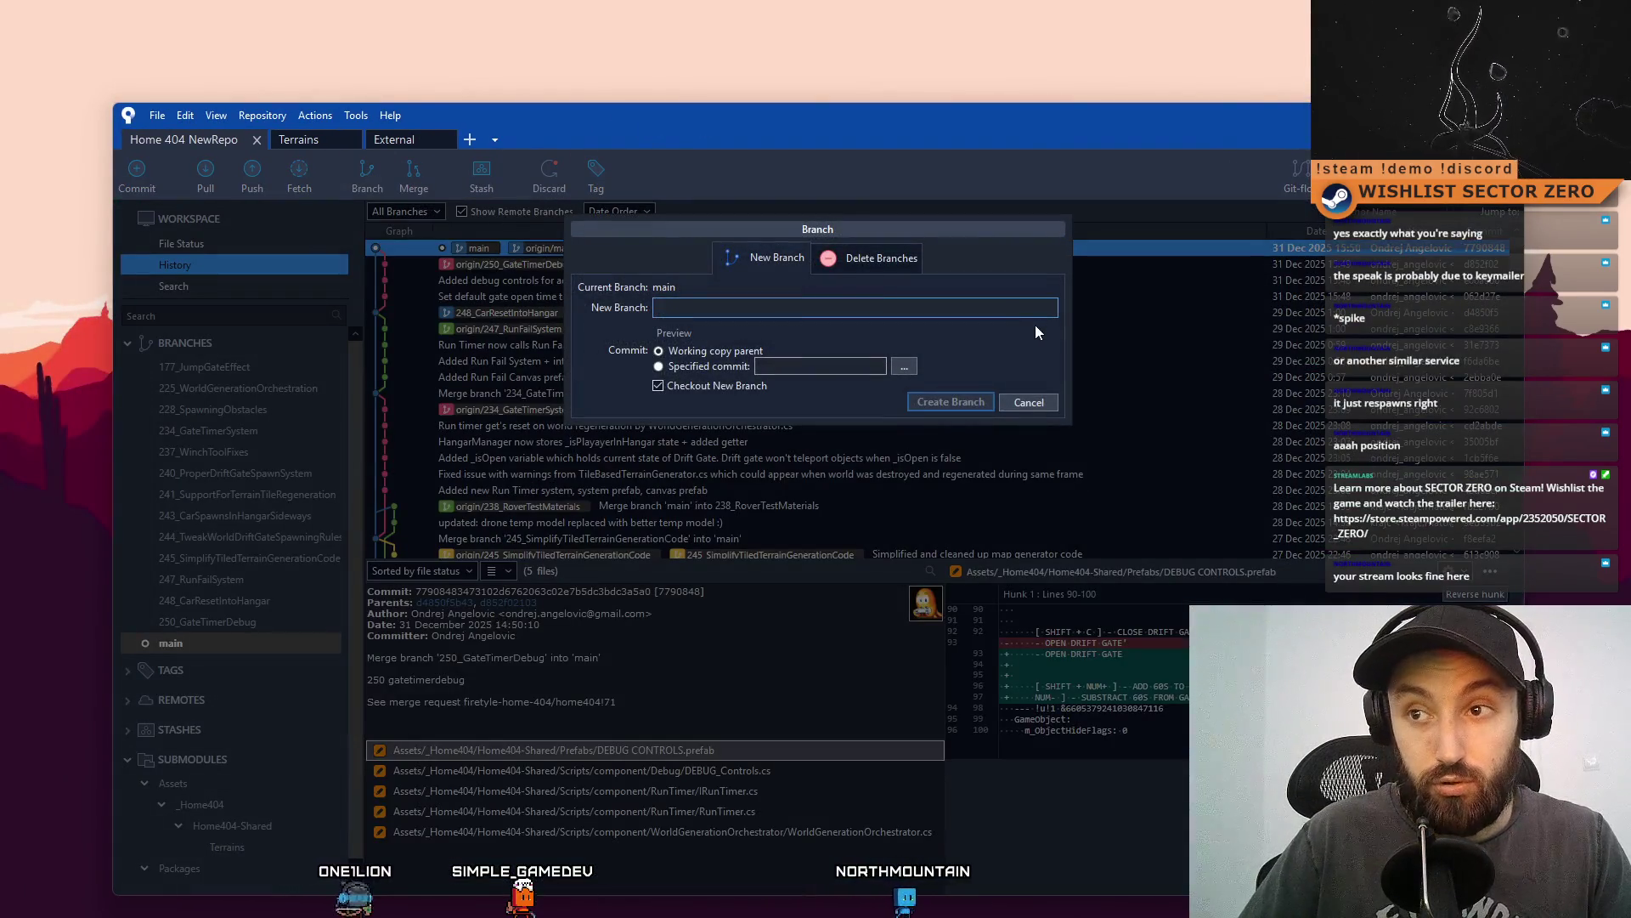
pyautogui.write('249_')
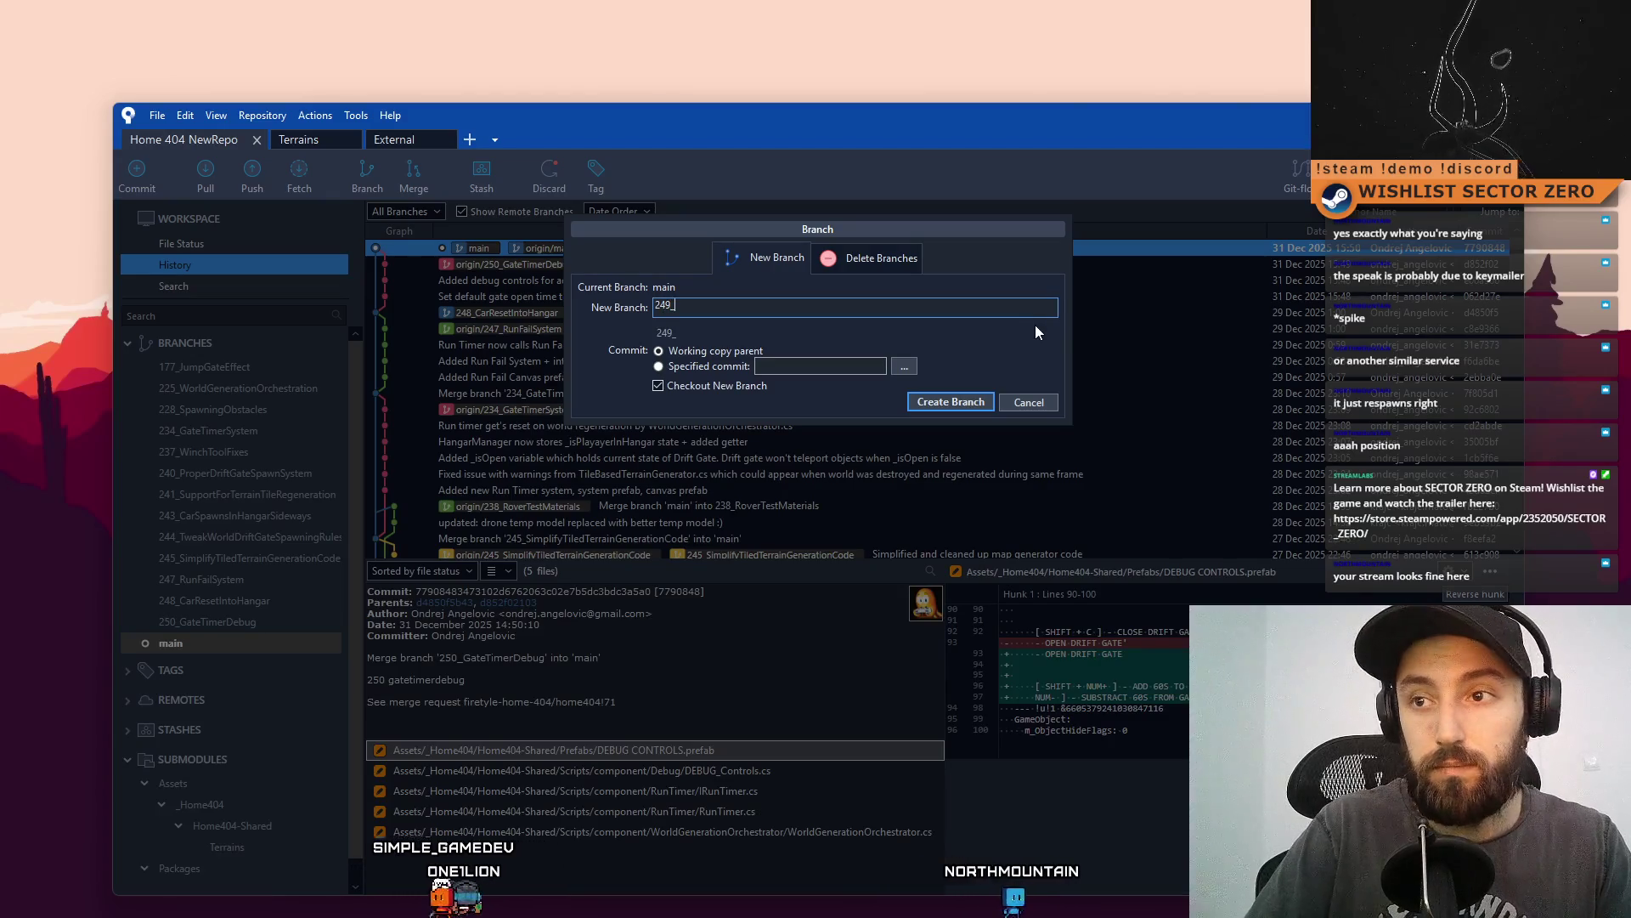
pyautogui.write('Hangar')
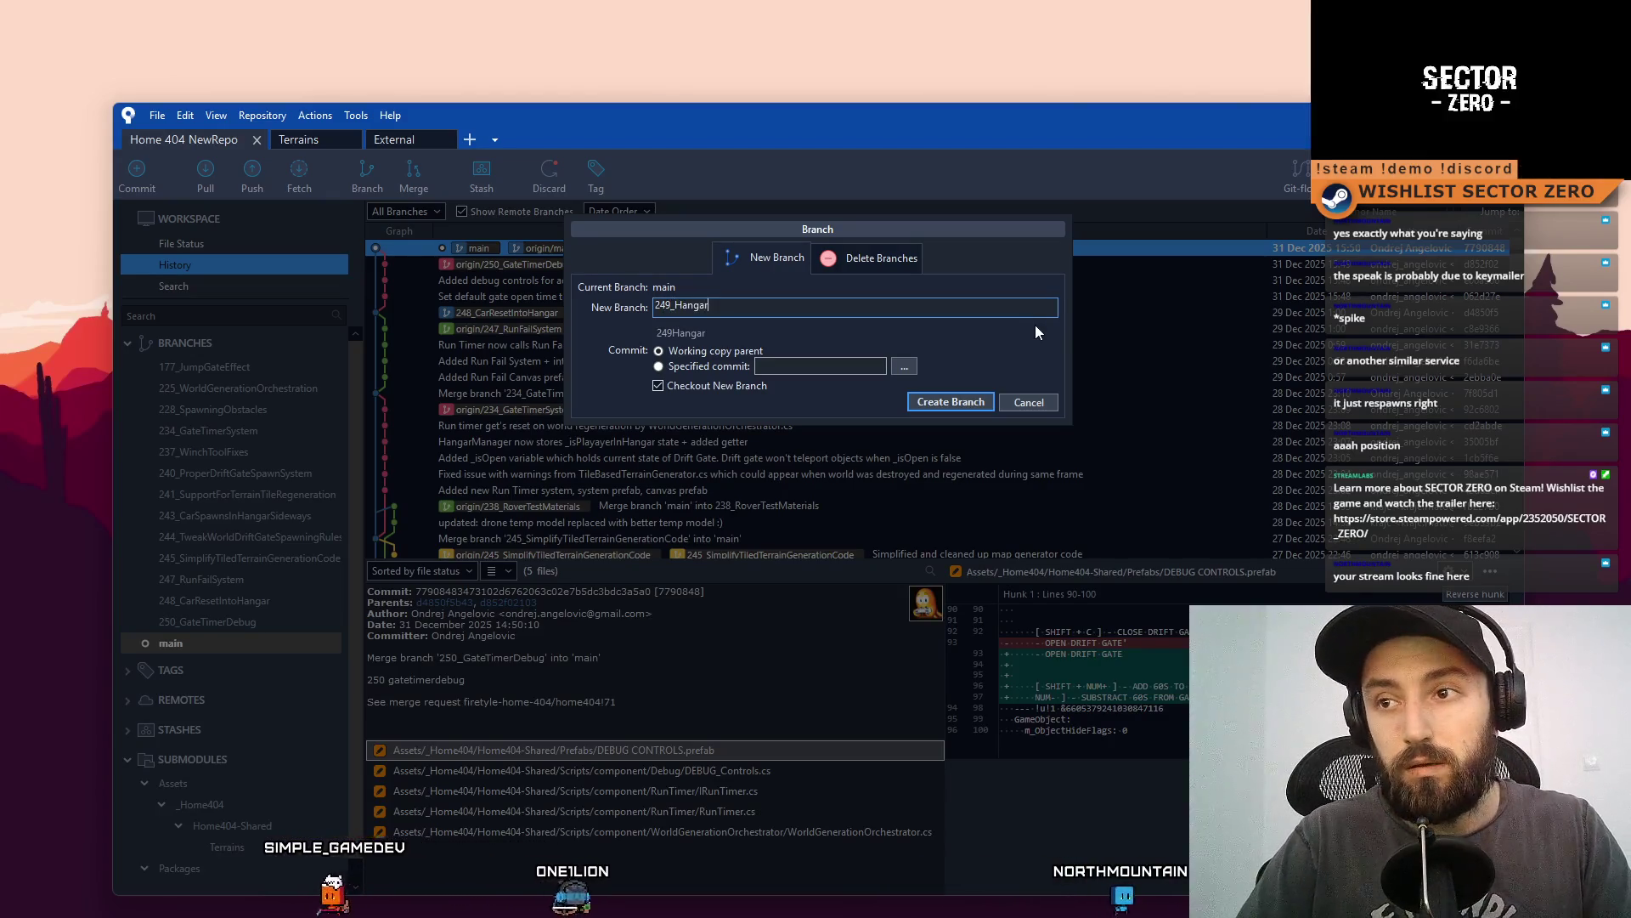
pyautogui.write('Blockout')
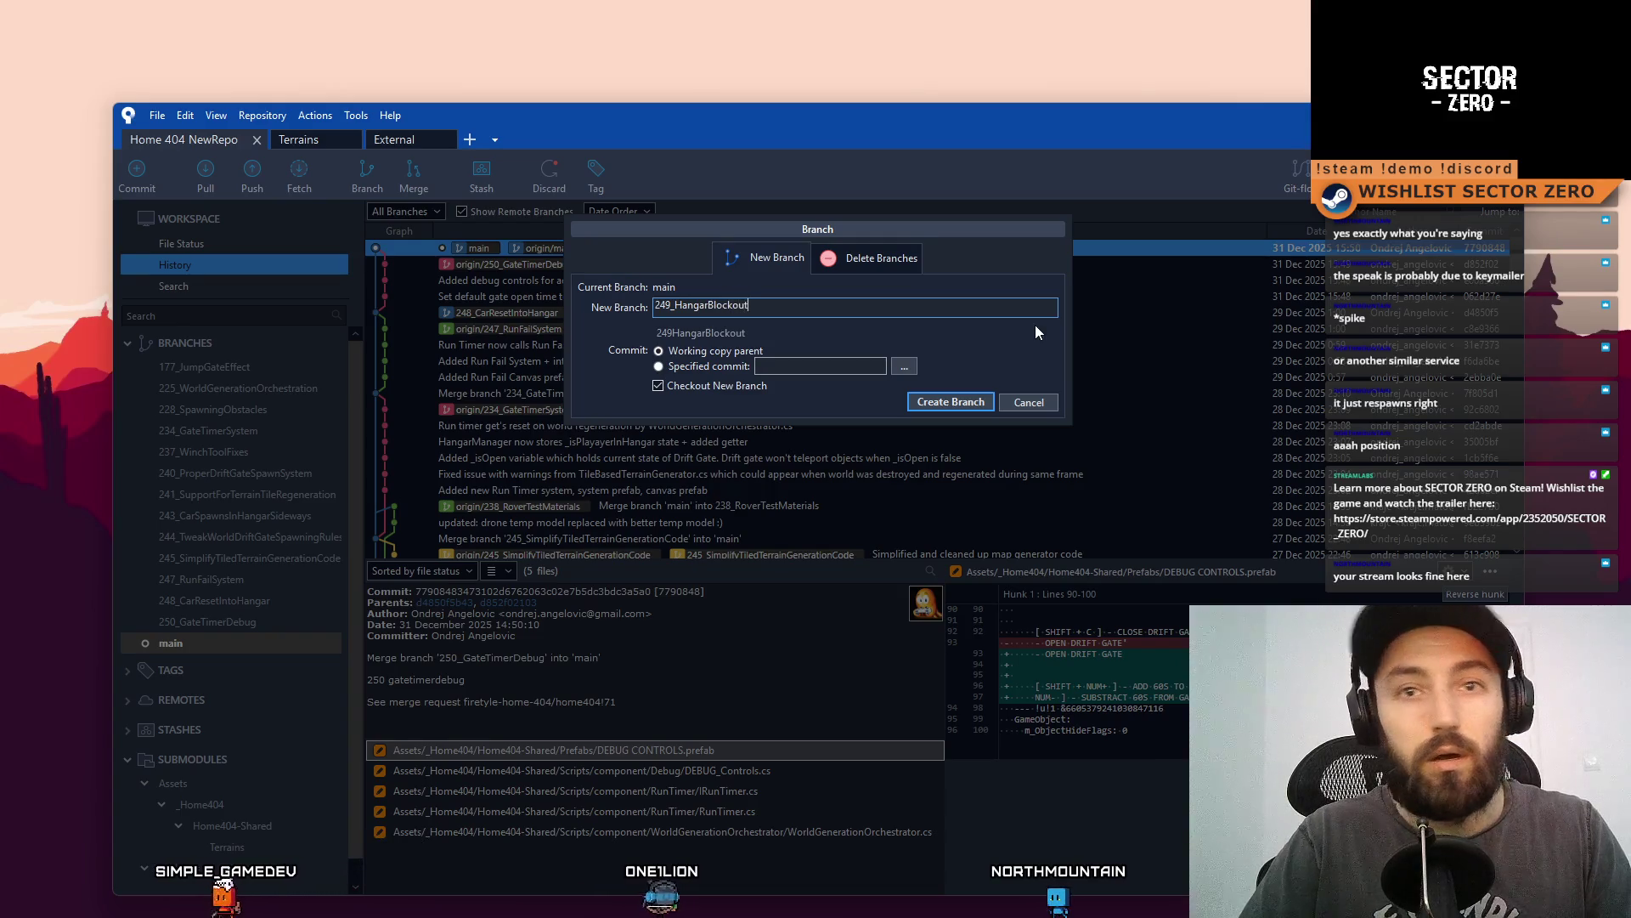
pyautogui.write('Improve')
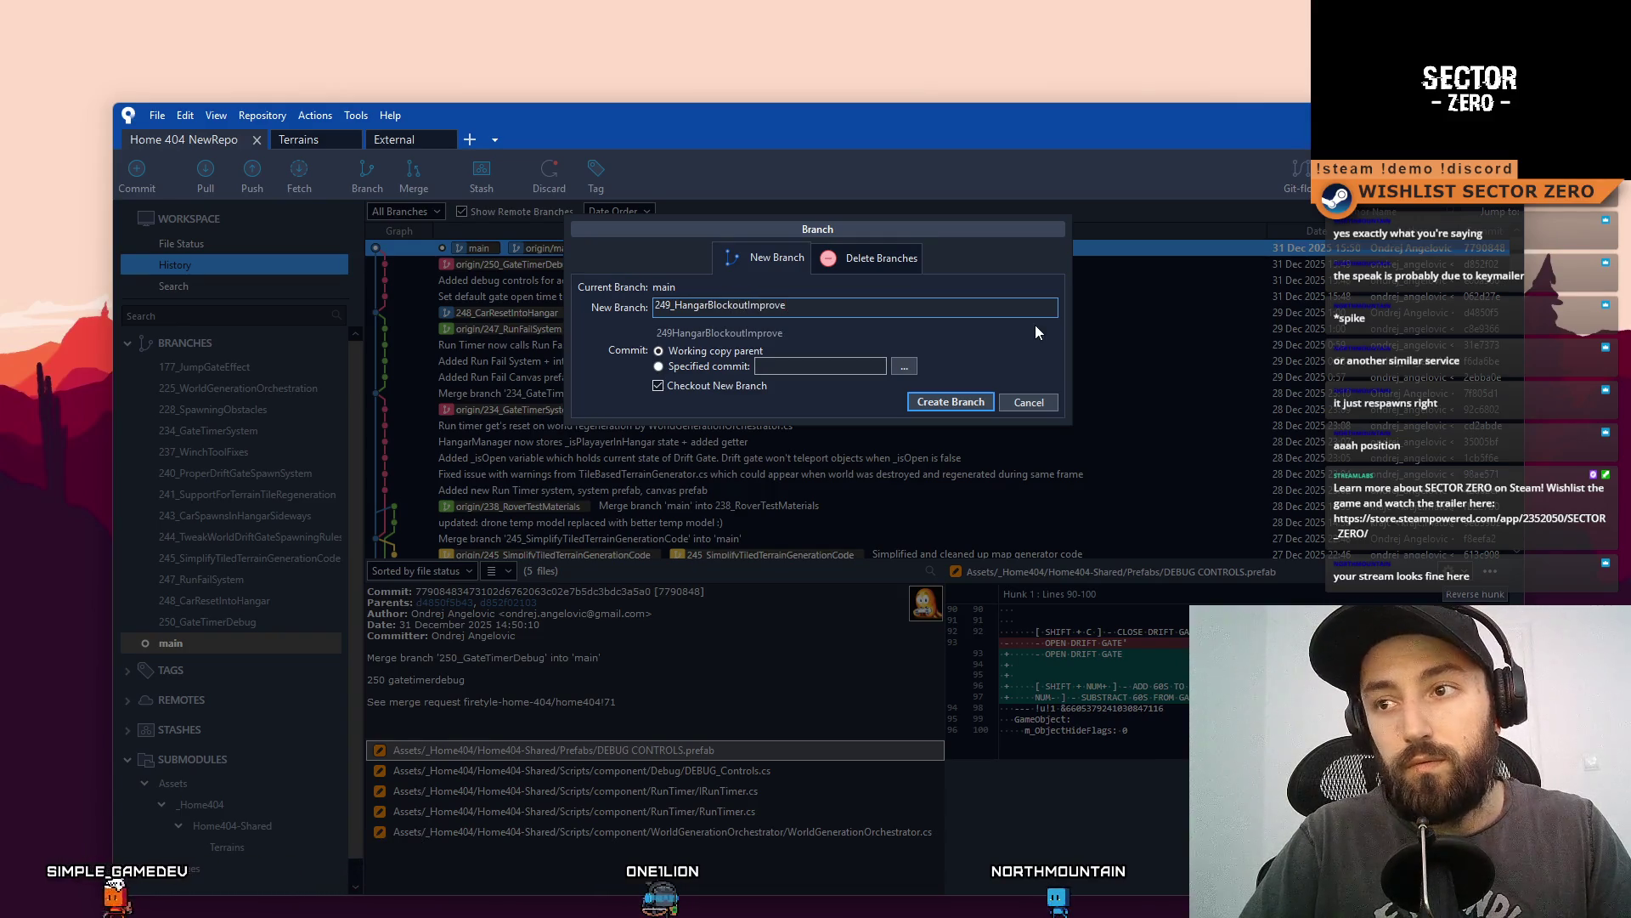
pyautogui.write('ments')
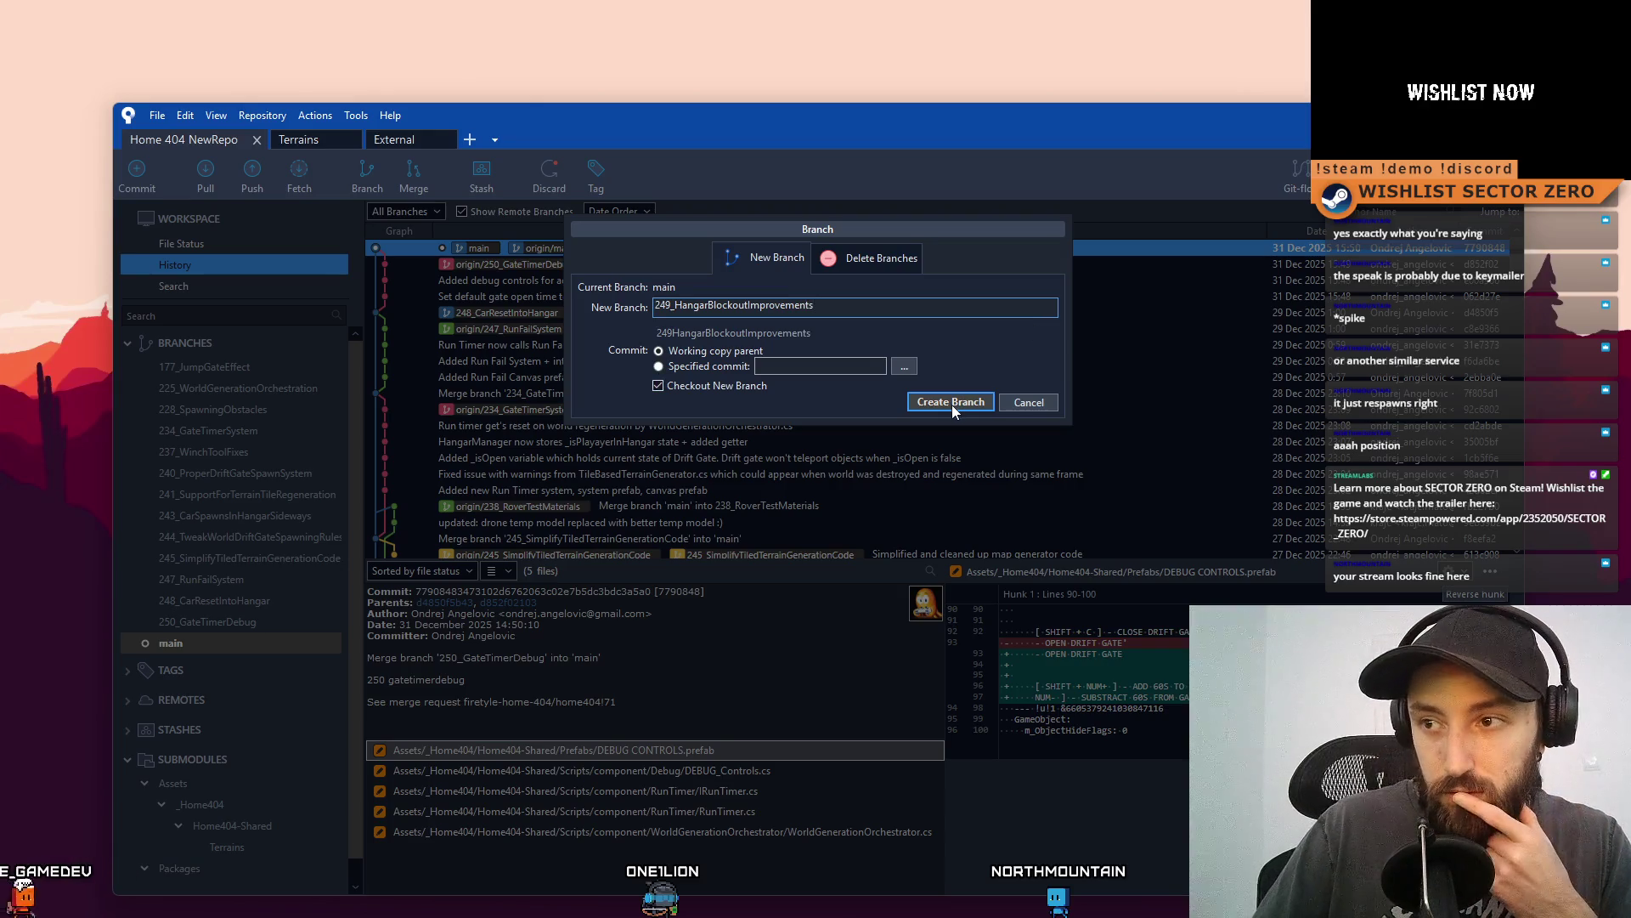
pyautogui.click(952, 404)
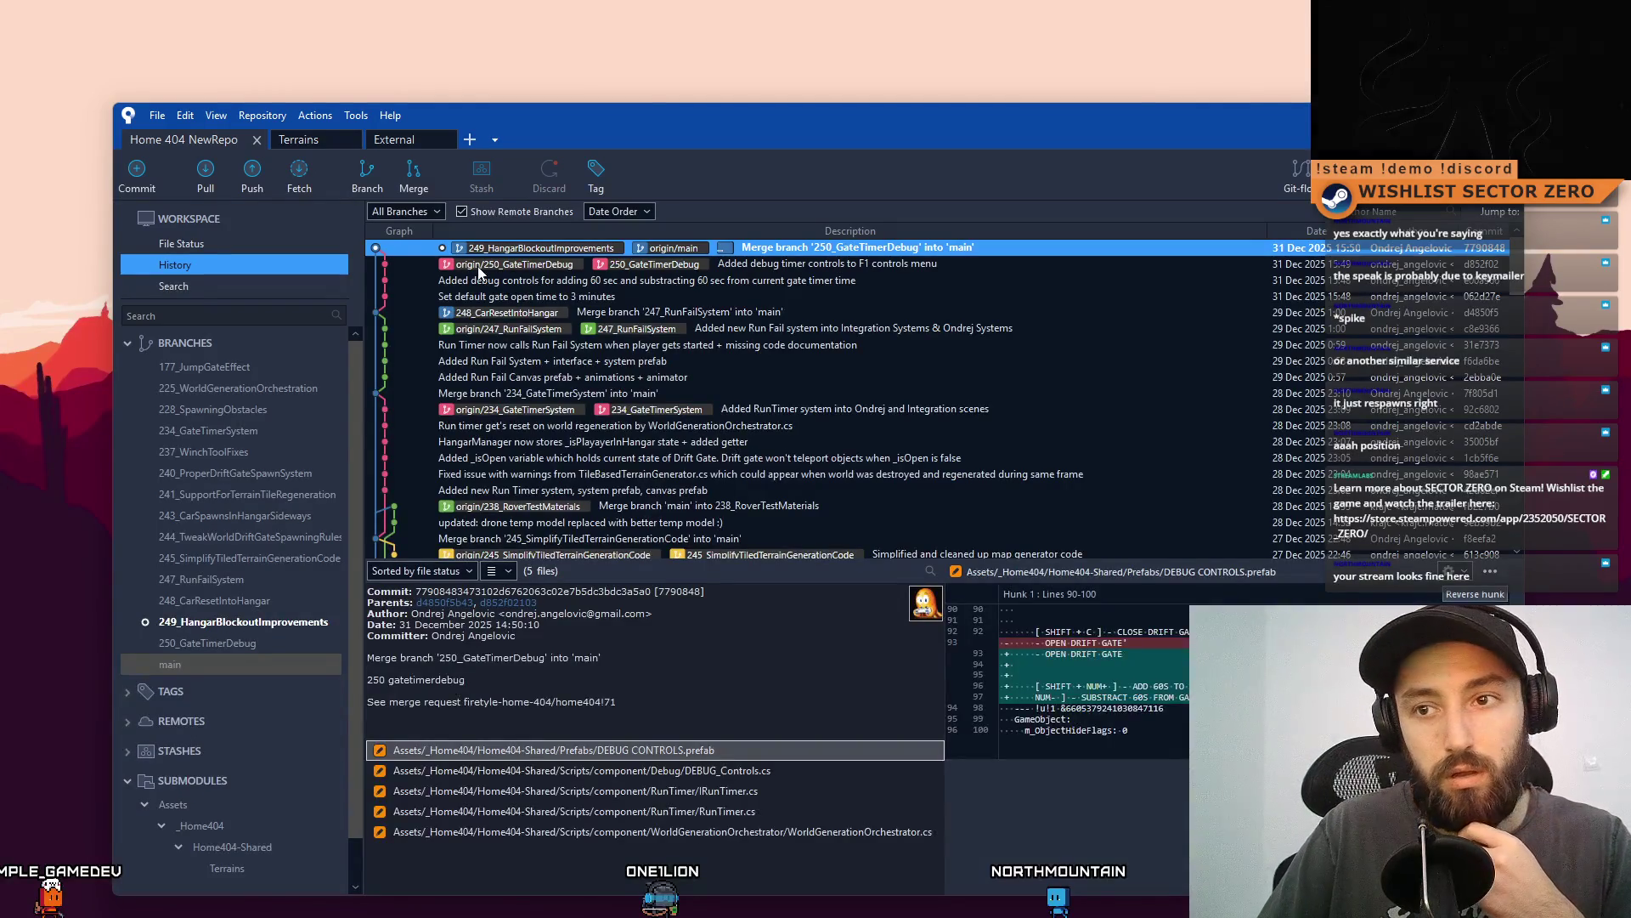
pyautogui.click(245, 621)
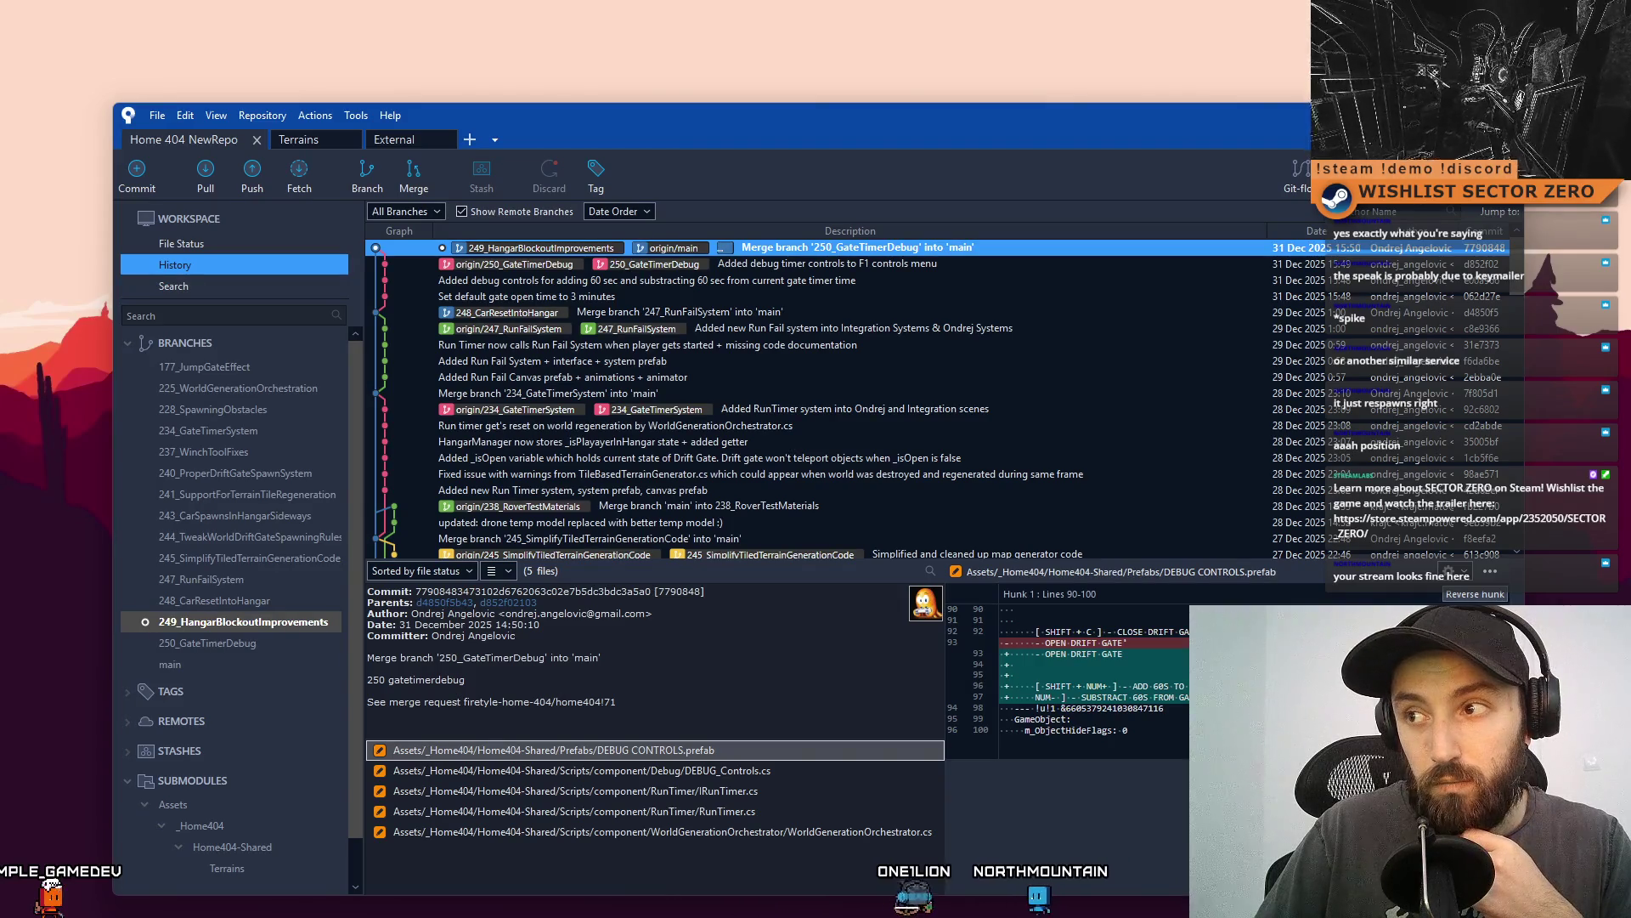
# Show the desktop and minimize Unity Hub so the Home 404 NewRepo editor is visible.
pyautogui.press('super+d')
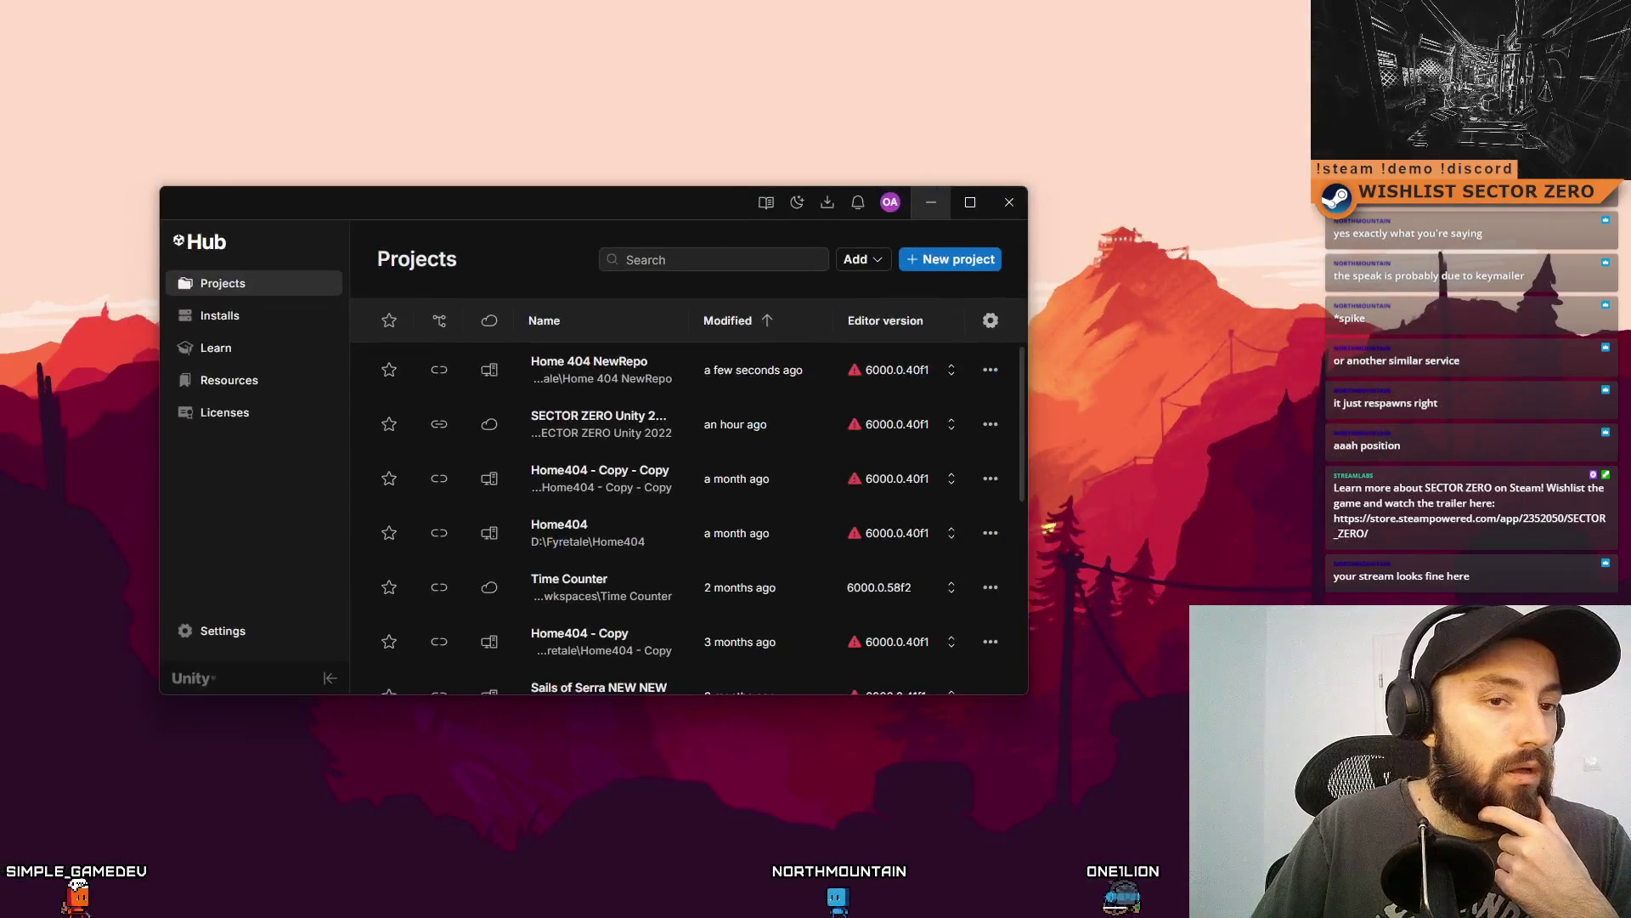
pyautogui.click(929, 201)
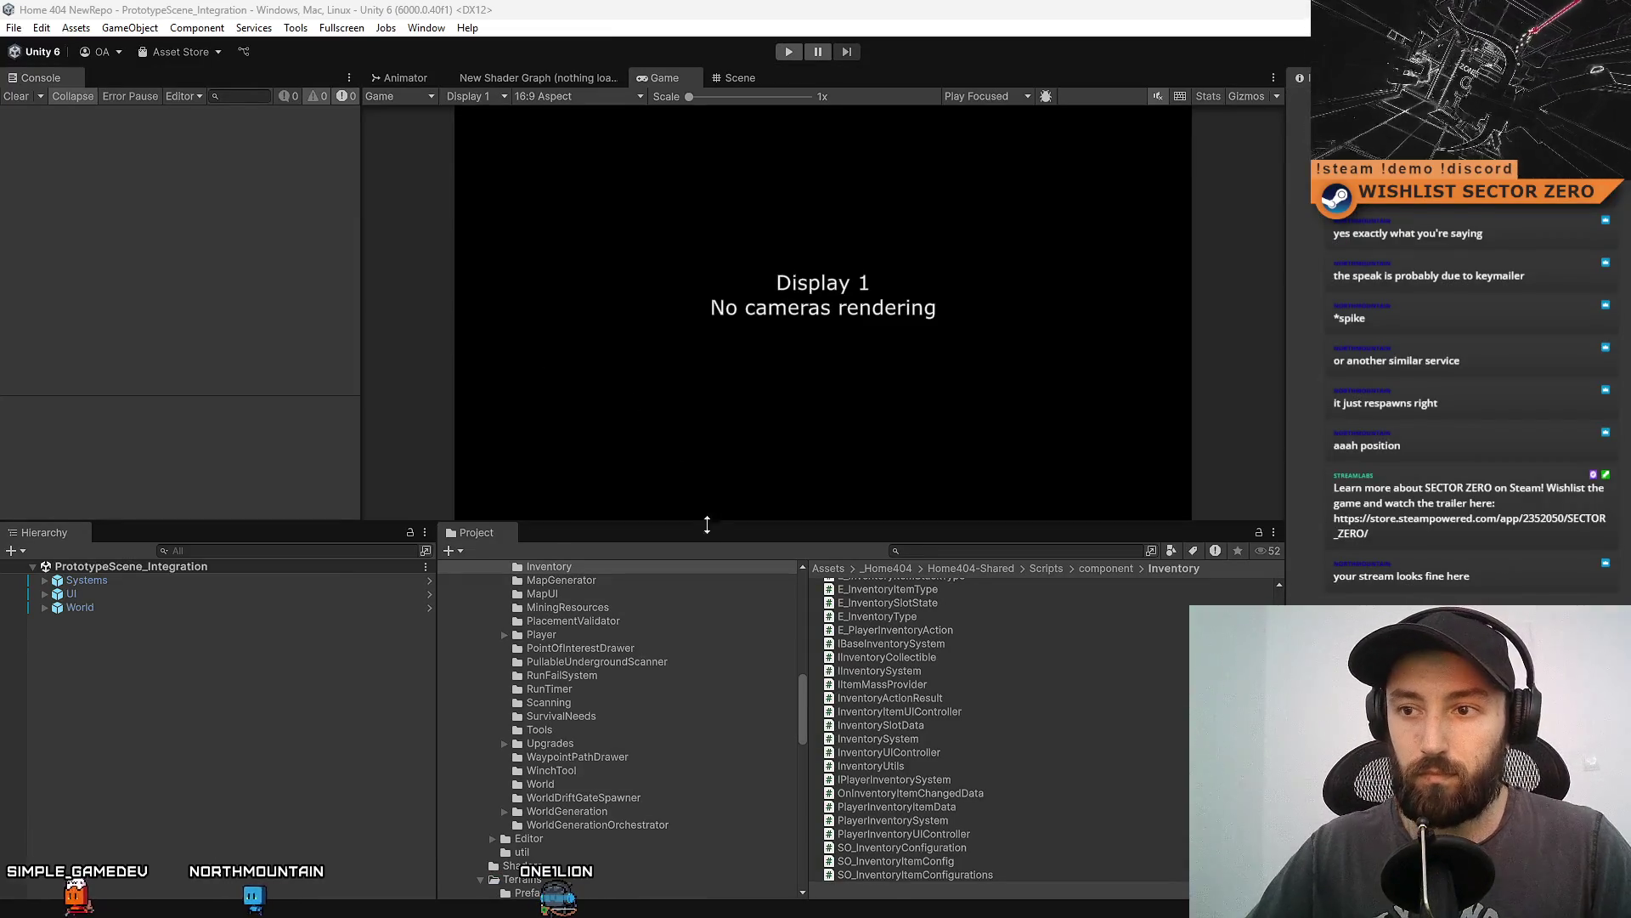
# Open the Hangar prefab from the Project search results in prefab mode and view it in the Scene.
pyautogui.moveTo(707, 525); pyautogui.dragTo(707, 659)
pyautogui.write('hangar')
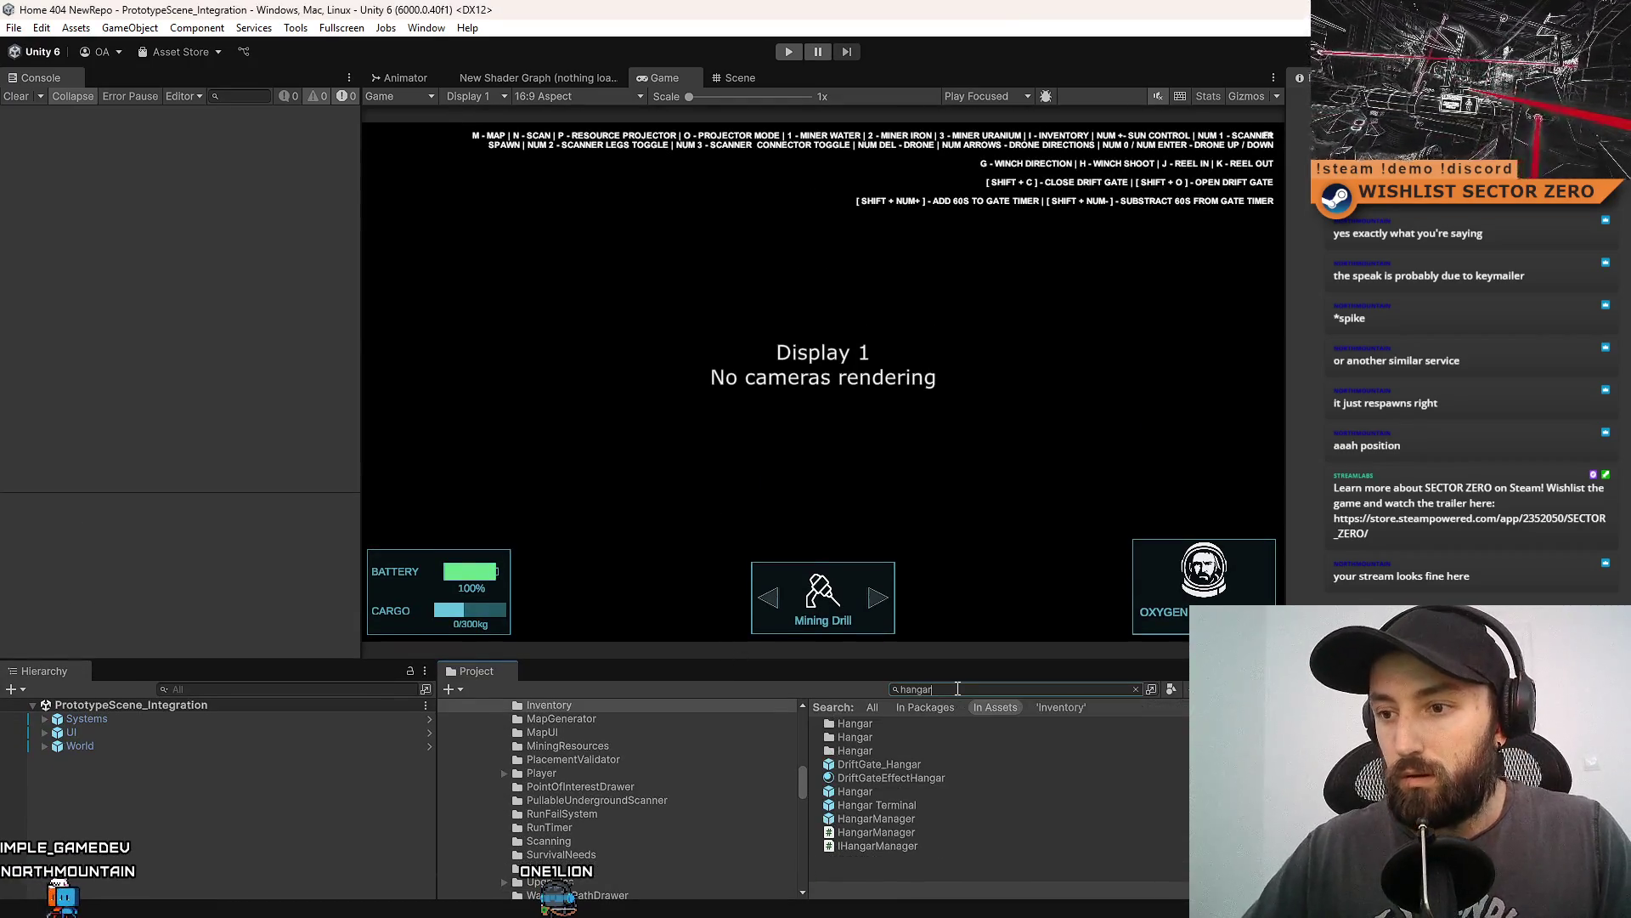
pyautogui.click(926, 793)
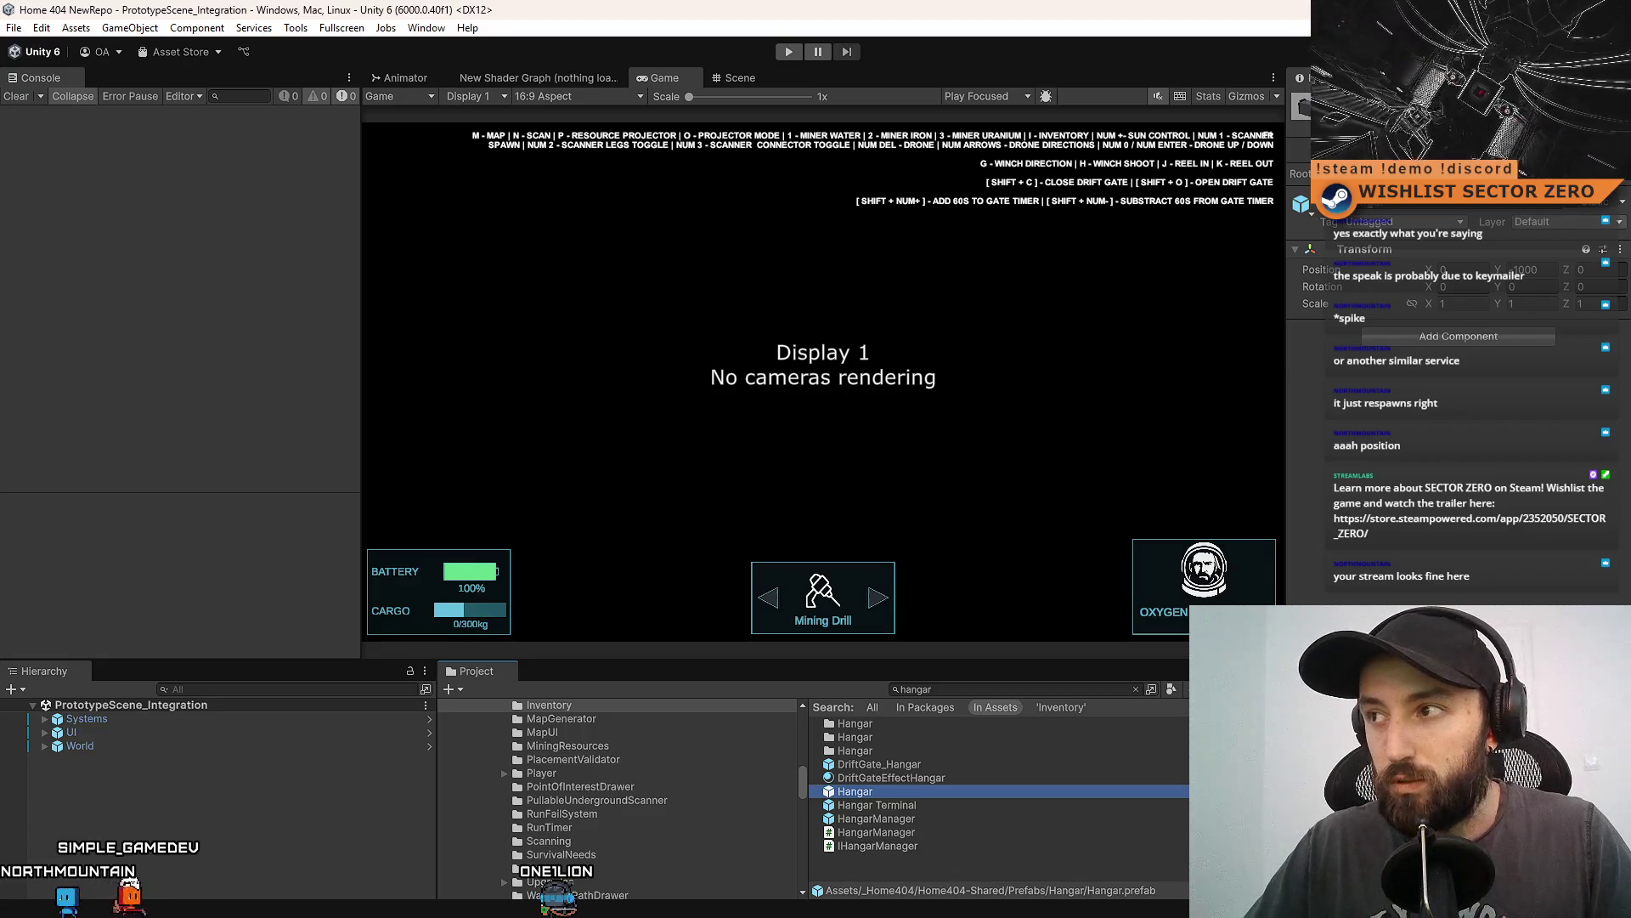
pyautogui.doubleClick(854, 791)
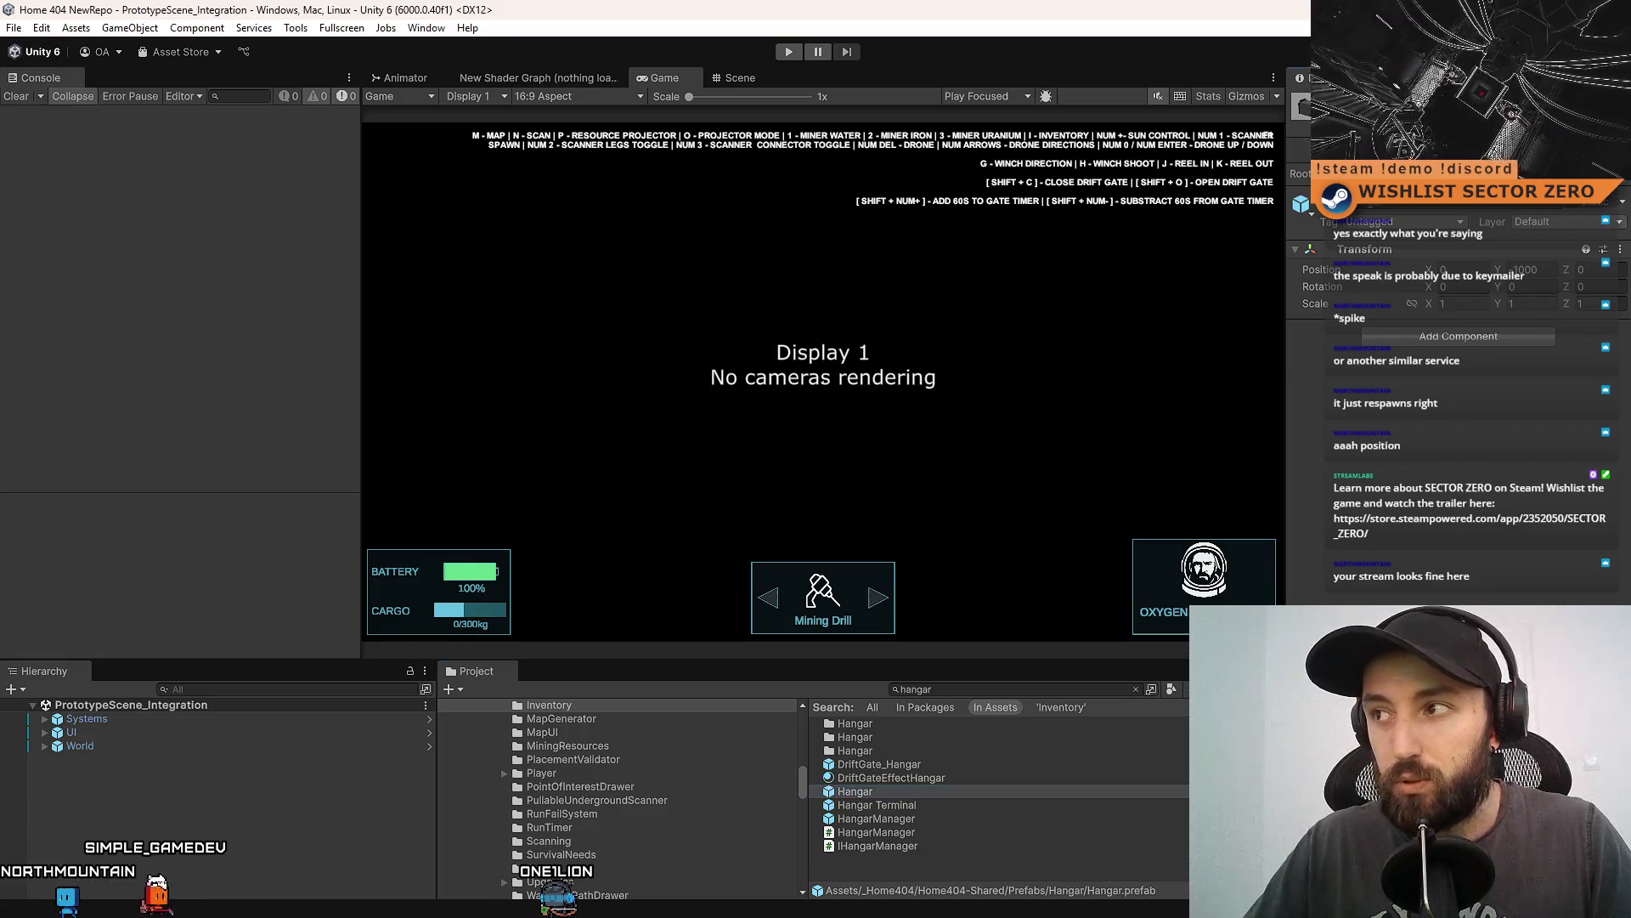
pyautogui.click(730, 83)
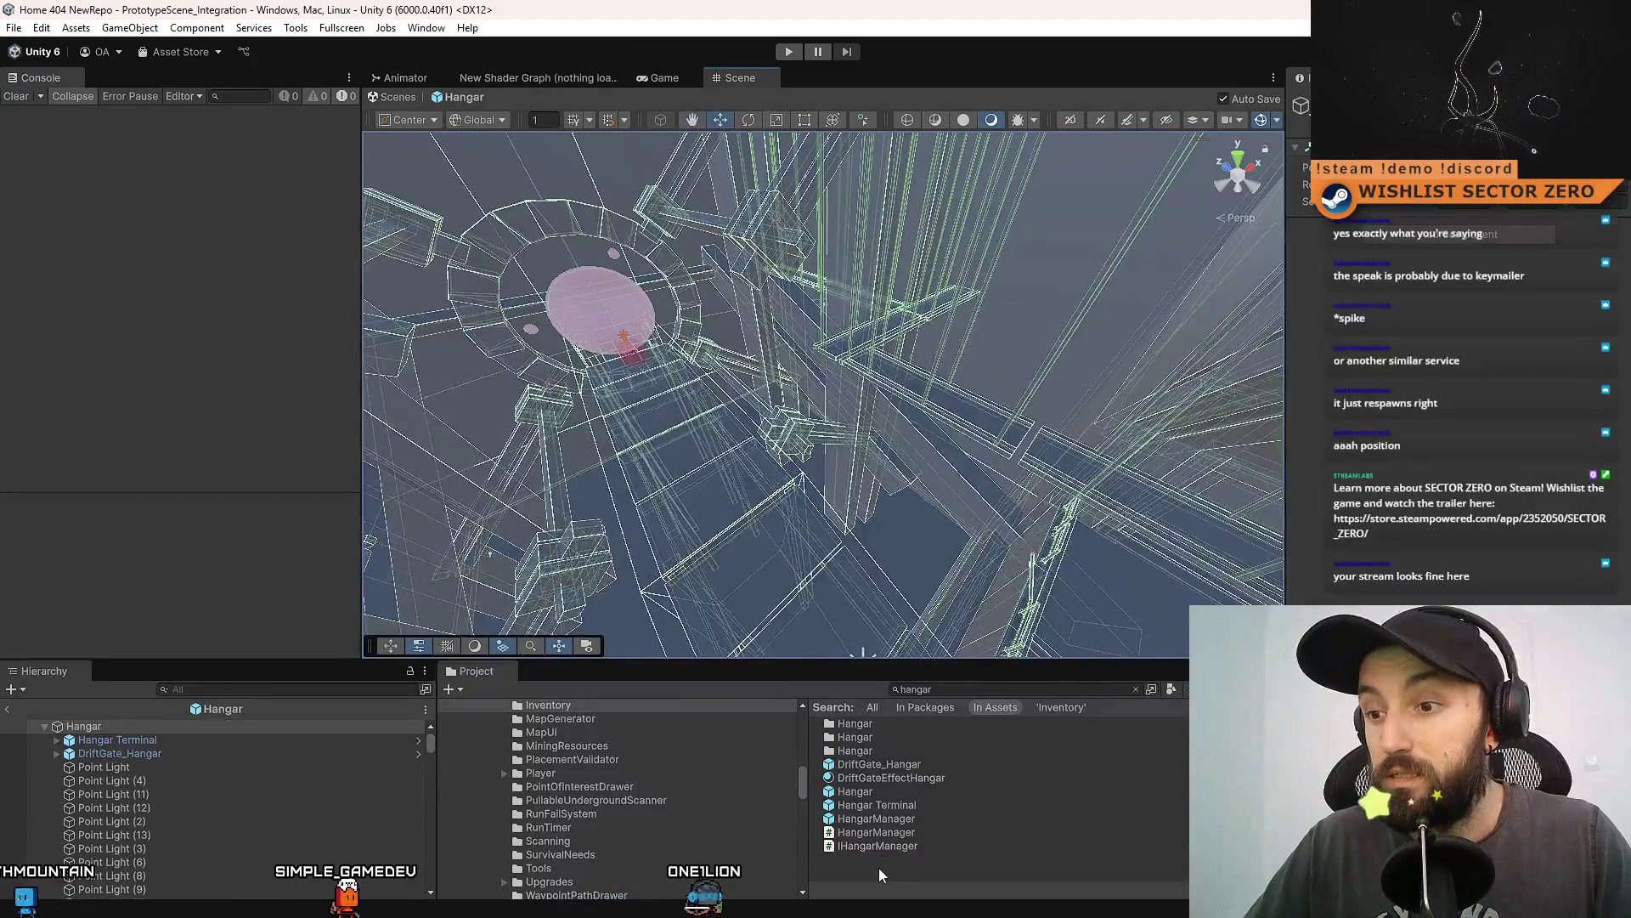
# Switch the Scene to Shaded Wireframe and orbit around the hangar interior.
pyautogui.moveTo(765, 425)
pyautogui.mouseDown()
pyautogui.moveTo(728, 390)
pyautogui.moveTo(364, 456)
pyautogui.moveTo(830, 368)
pyautogui.moveTo(631, 341)
pyautogui.moveTo(646, 319)
pyautogui.moveTo(748, 357)
pyautogui.mouseUp()
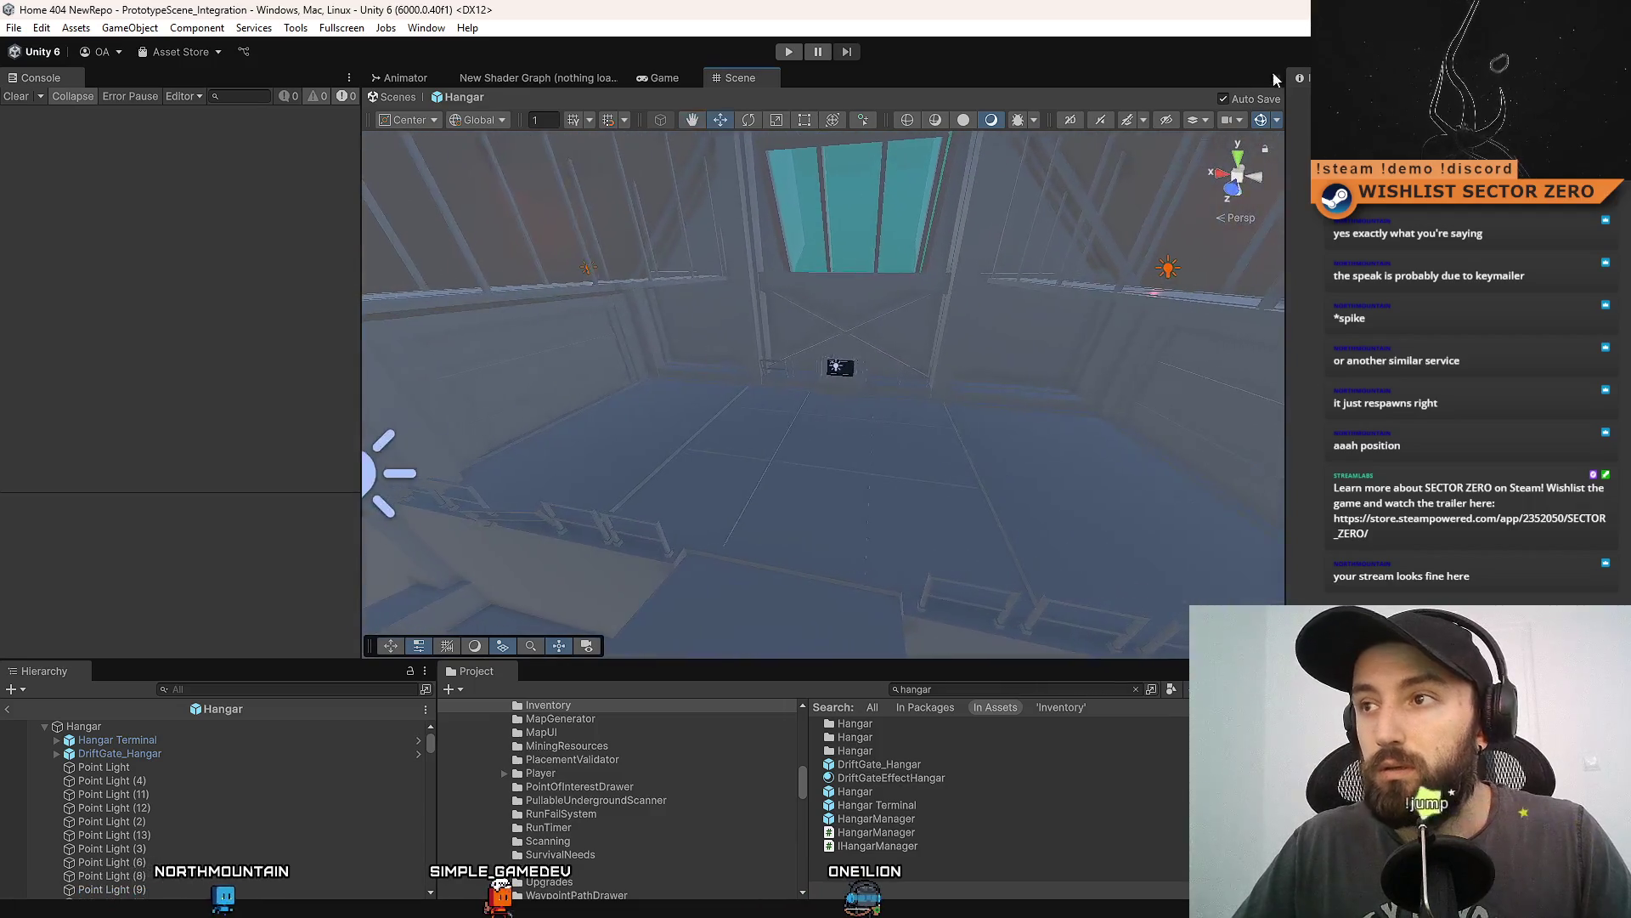
pyautogui.click(964, 123)
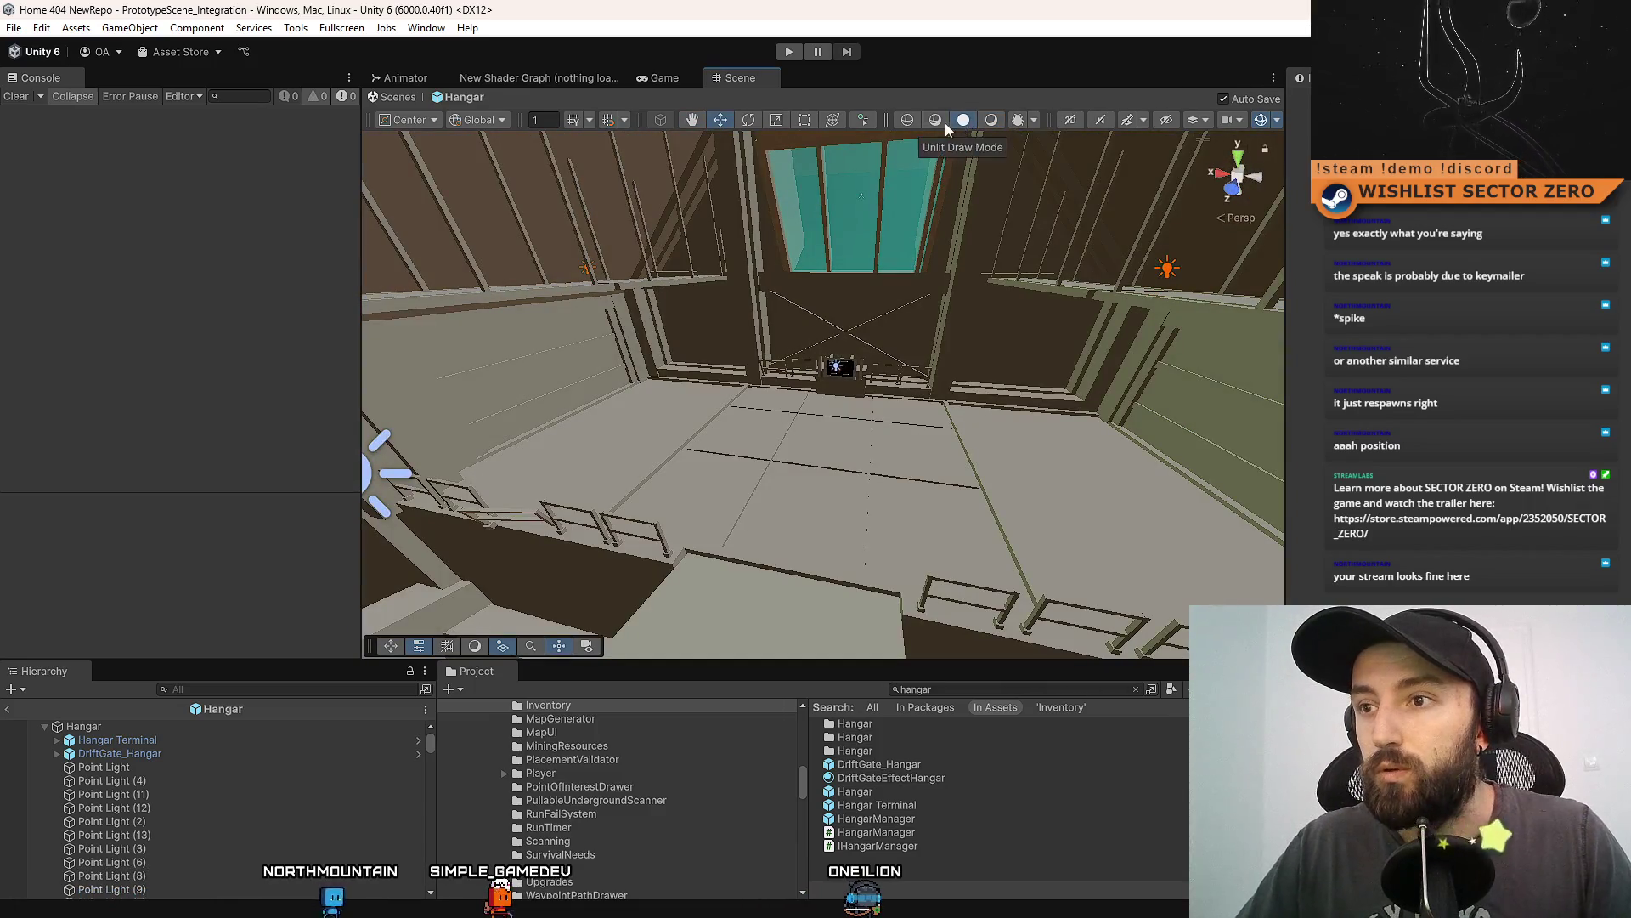
pyautogui.click(937, 122)
pyautogui.moveTo(996, 234)
pyautogui.mouseDown()
pyautogui.moveTo(418, 350)
pyautogui.moveTo(648, 478)
pyautogui.moveTo(768, 357)
pyautogui.moveTo(775, 408)
pyautogui.moveTo(820, 421)
pyautogui.moveTo(779, 354)
pyautogui.moveTo(629, 382)
pyautogui.moveTo(408, 328)
pyautogui.moveTo(510, 365)
pyautogui.moveTo(583, 517)
pyautogui.moveTo(932, 451)
pyautogui.moveTo(885, 462)
pyautogui.moveTo(863, 386)
pyautogui.moveTo(509, 328)
pyautogui.moveTo(586, 311)
pyautogui.moveTo(567, 389)
pyautogui.moveTo(594, 476)
pyautogui.moveTo(677, 481)
pyautogui.mouseUp()
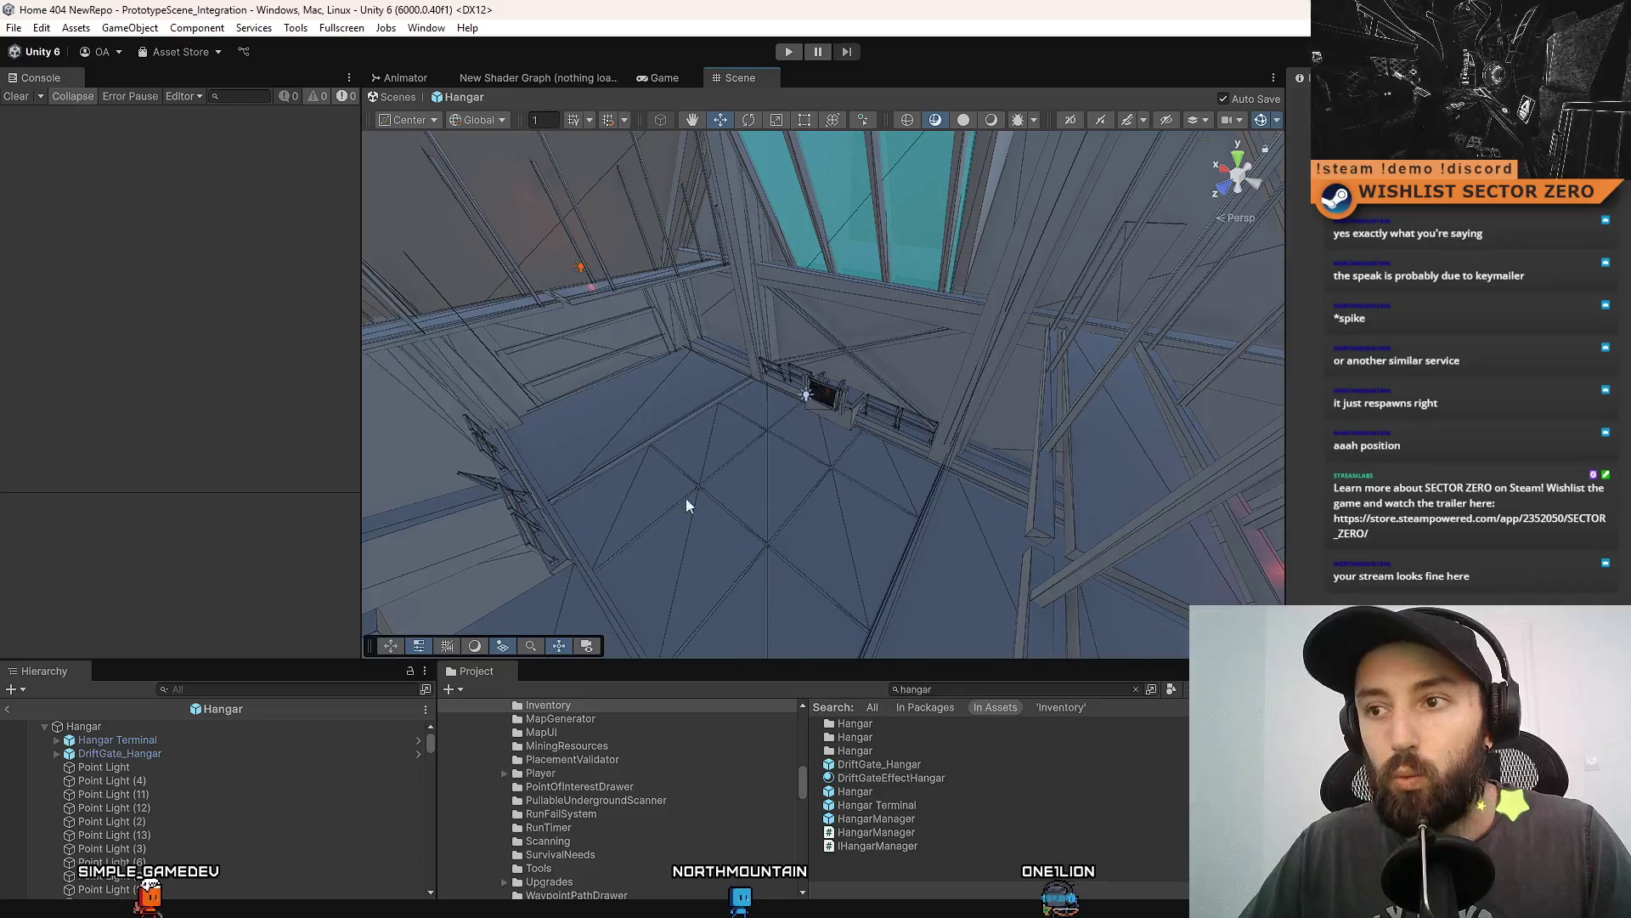
pyautogui.moveTo(936, 329); pyautogui.dragTo(930, 359)
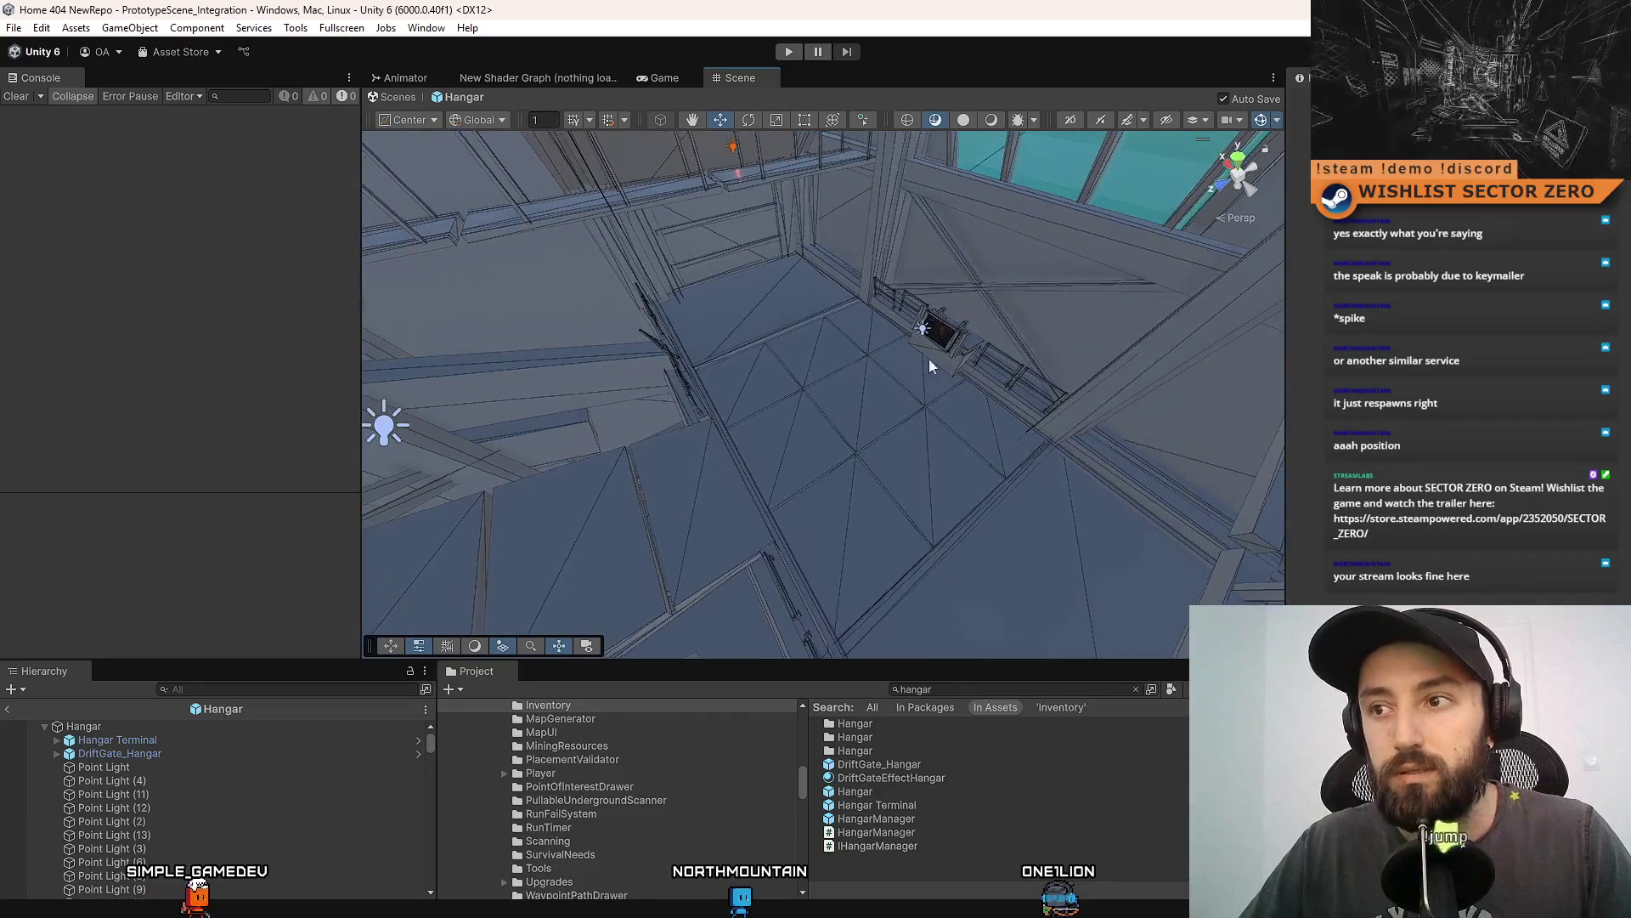
pyautogui.moveTo(768, 406)
pyautogui.mouseDown()
pyautogui.moveTo(1016, 502)
pyautogui.moveTo(611, 401)
pyautogui.moveTo(344, 227)
pyautogui.moveTo(229, 212)
pyautogui.moveTo(89, 152)
pyautogui.moveTo(1232, 323)
pyautogui.moveTo(870, 376)
pyautogui.moveTo(596, 319)
pyautogui.mouseUp()
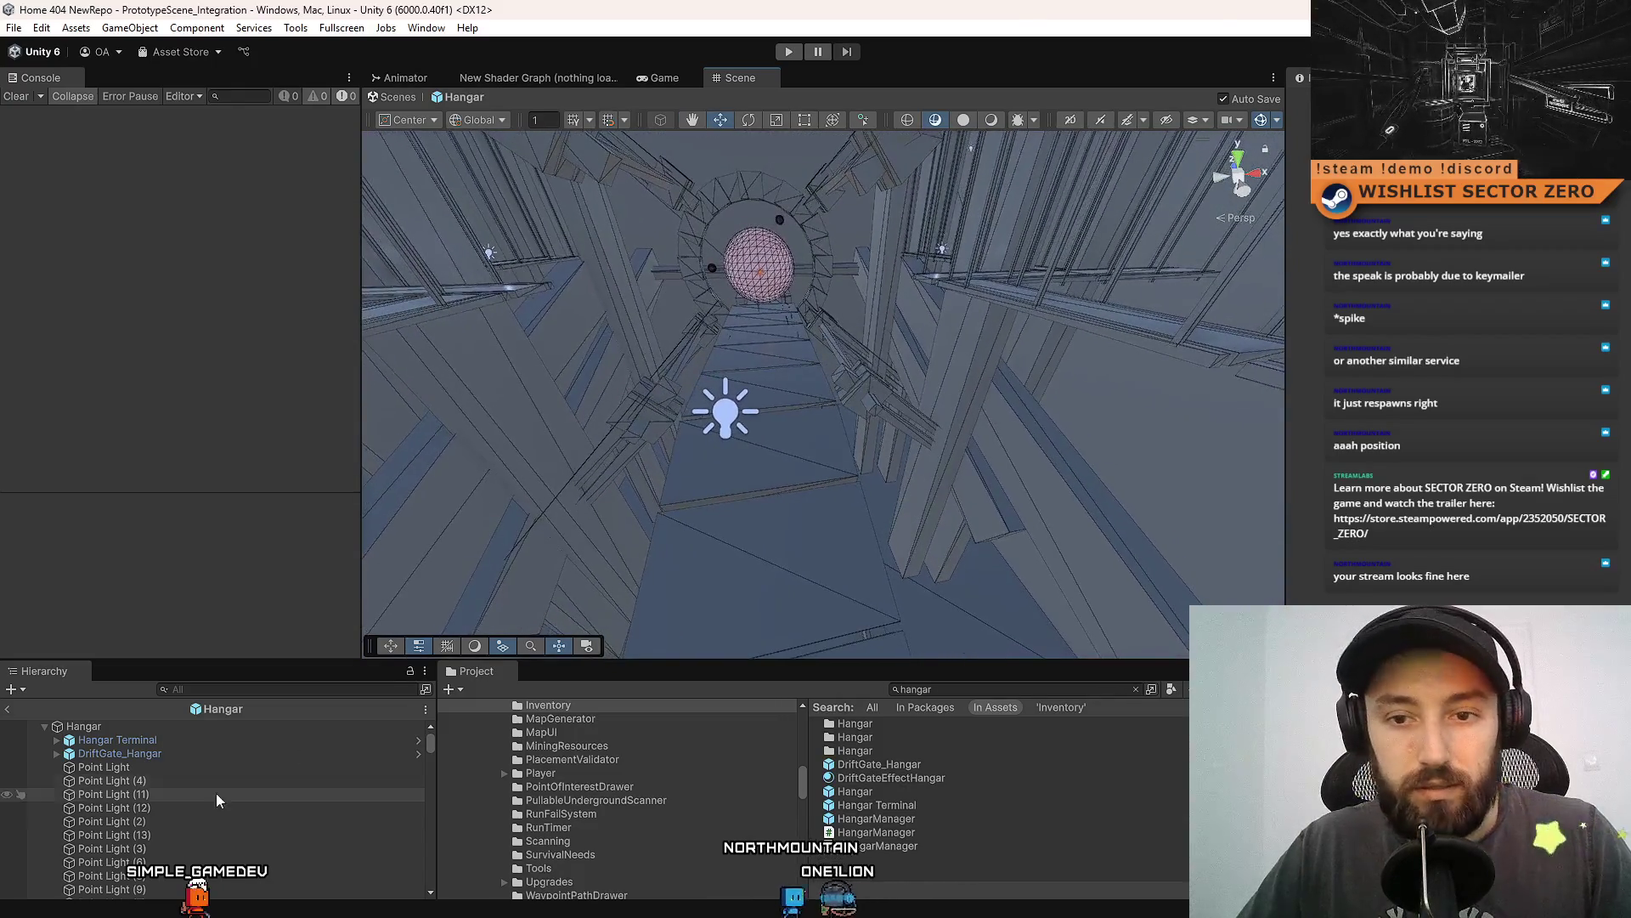
# Scroll the Hierarchy down and select the Invisible Wall object.
pyautogui.scroll(-5, 205, 793)
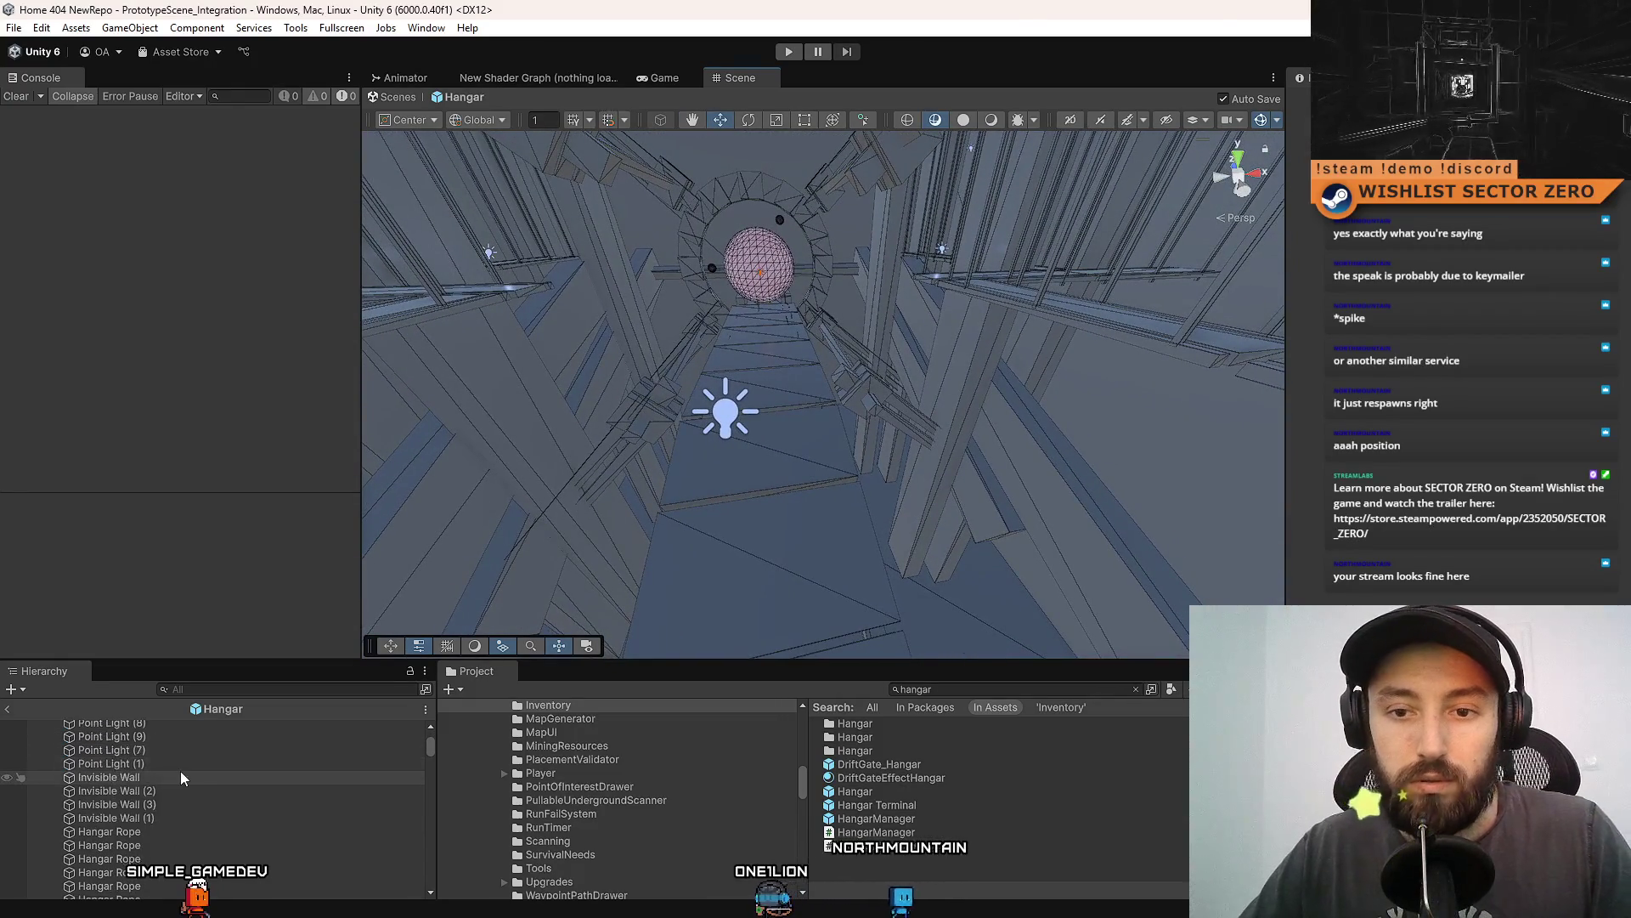
pyautogui.click(176, 773)
pyautogui.moveTo(994, 396)
pyautogui.mouseDown()
pyautogui.moveTo(655, 547)
pyautogui.moveTo(807, 476)
pyautogui.mouseUp()
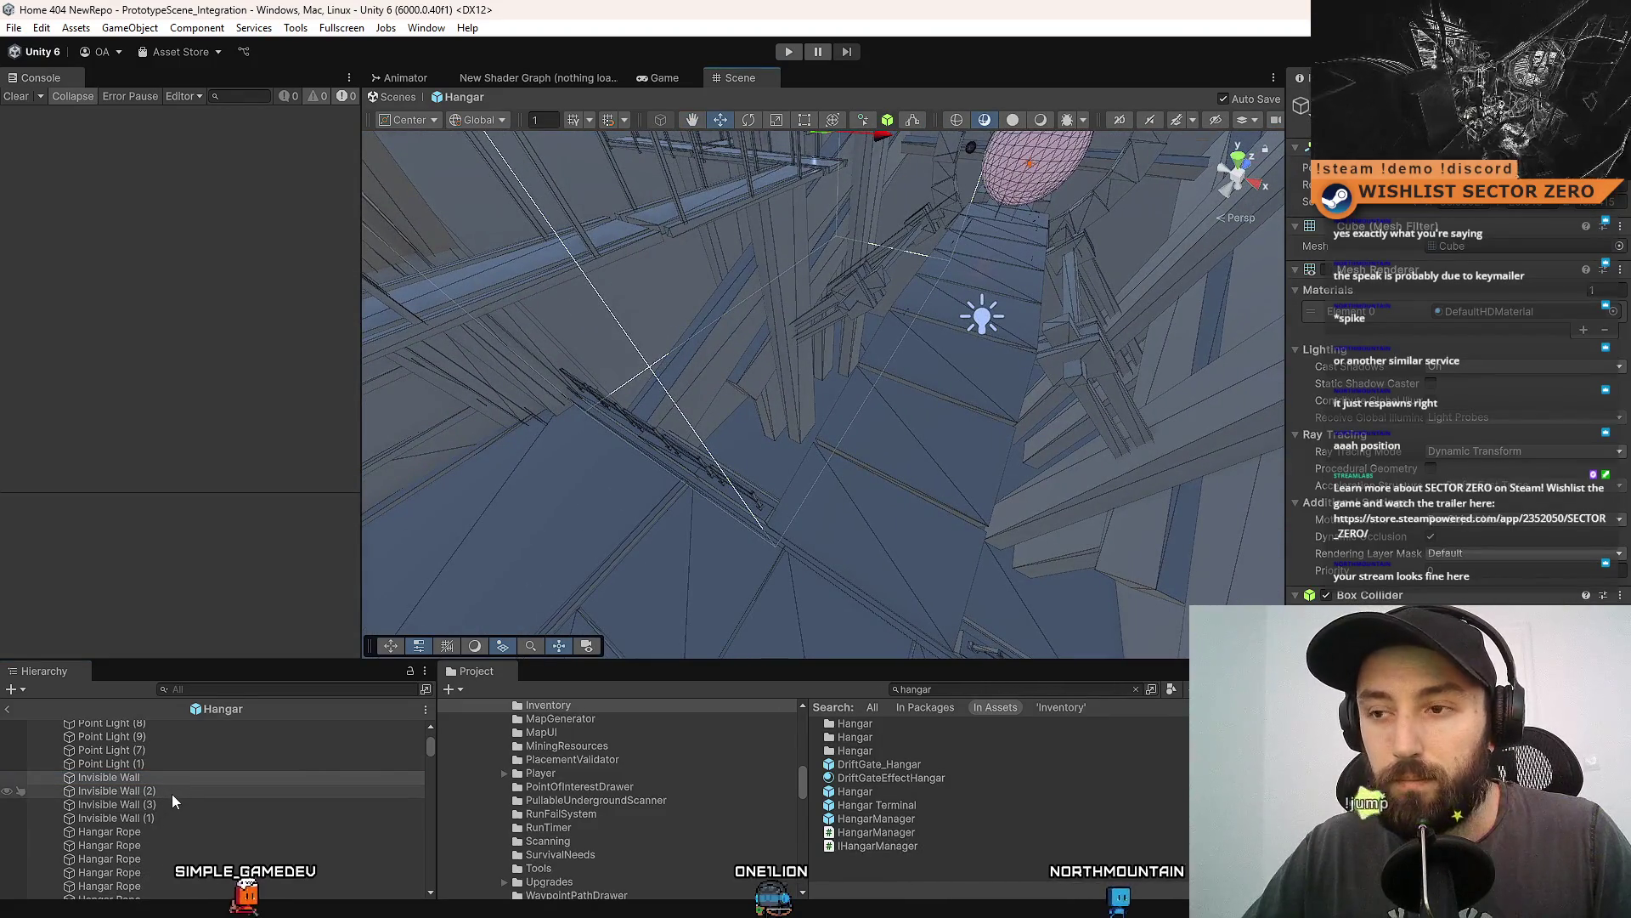
# Select the Invisible Wall and nudge it slightly sideways along X.
pyautogui.click(170, 804)
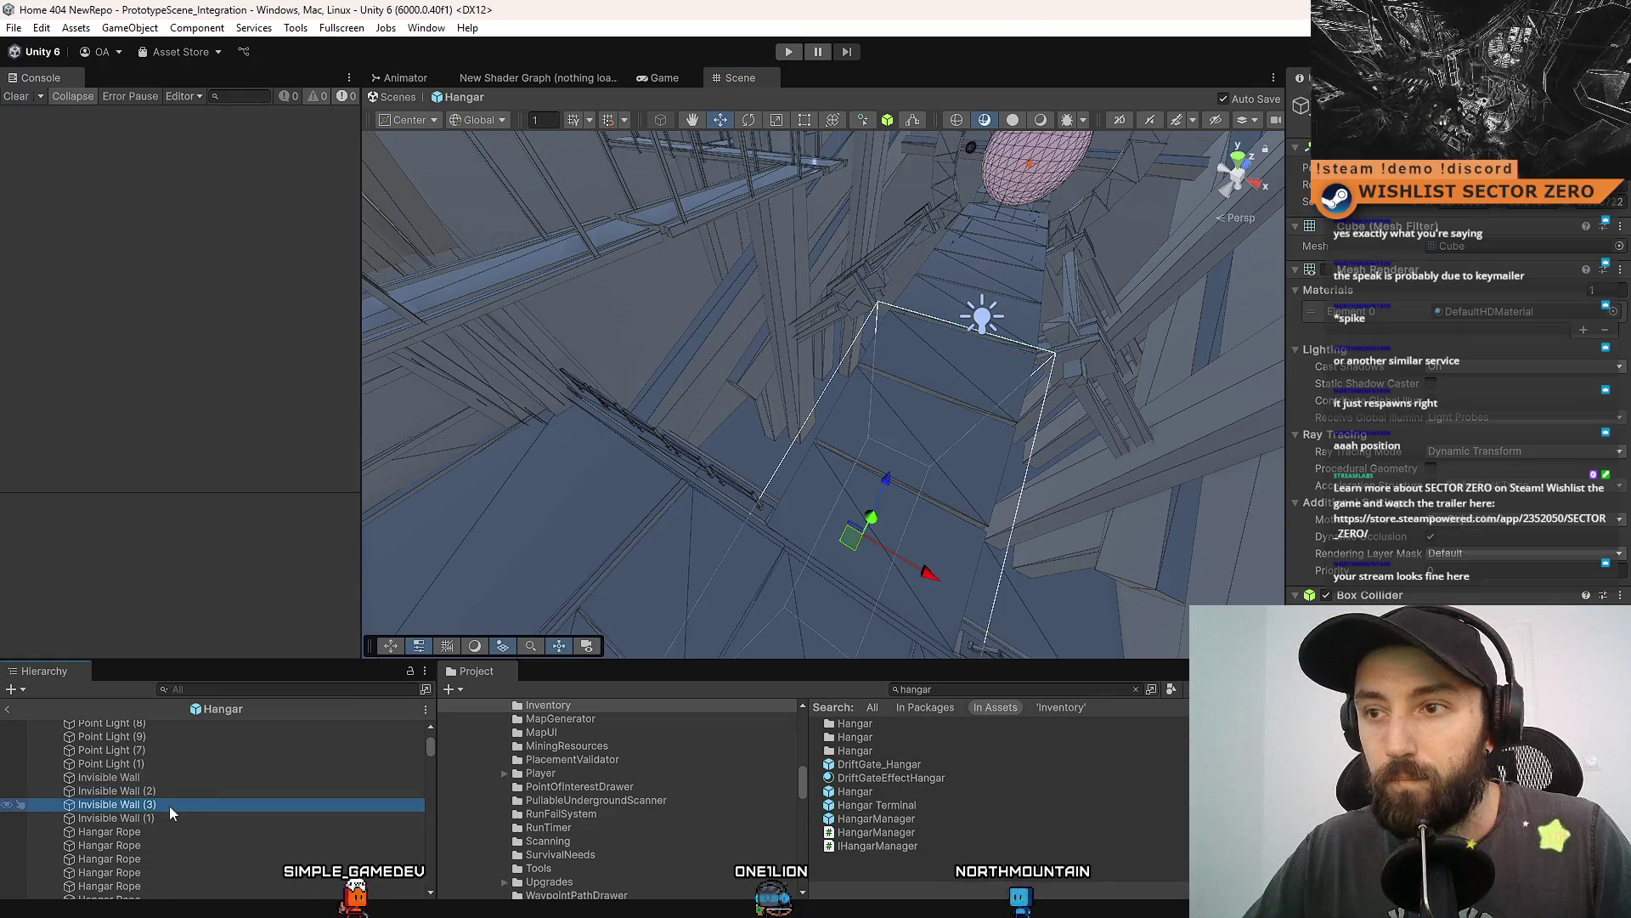
pyautogui.click(186, 791)
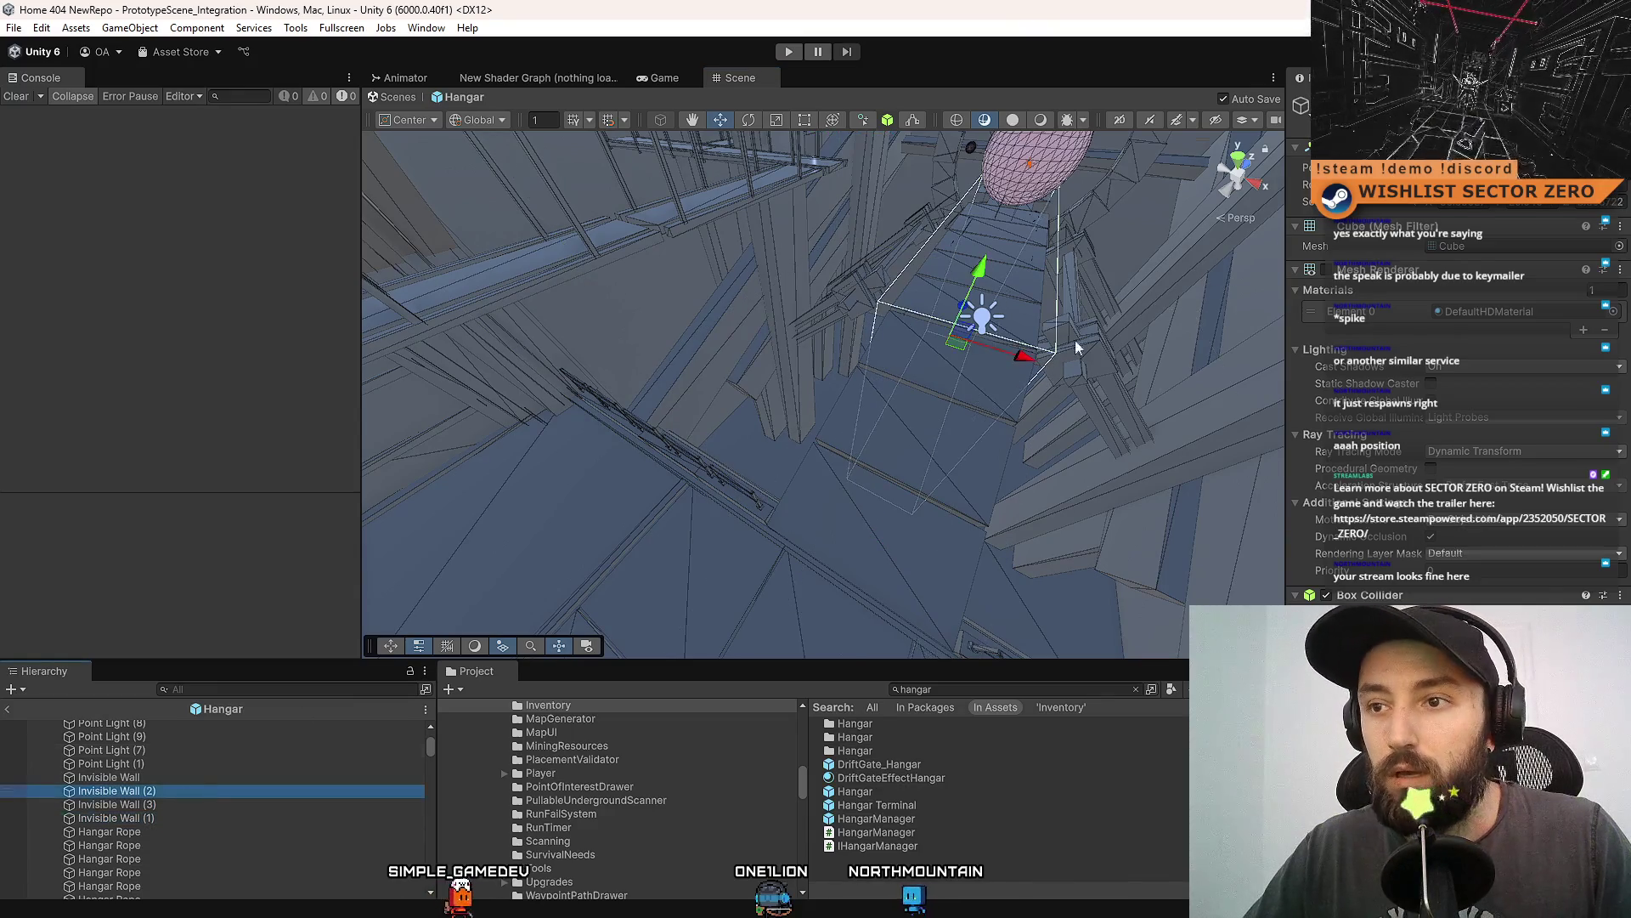
pyautogui.doubleClick(166, 779)
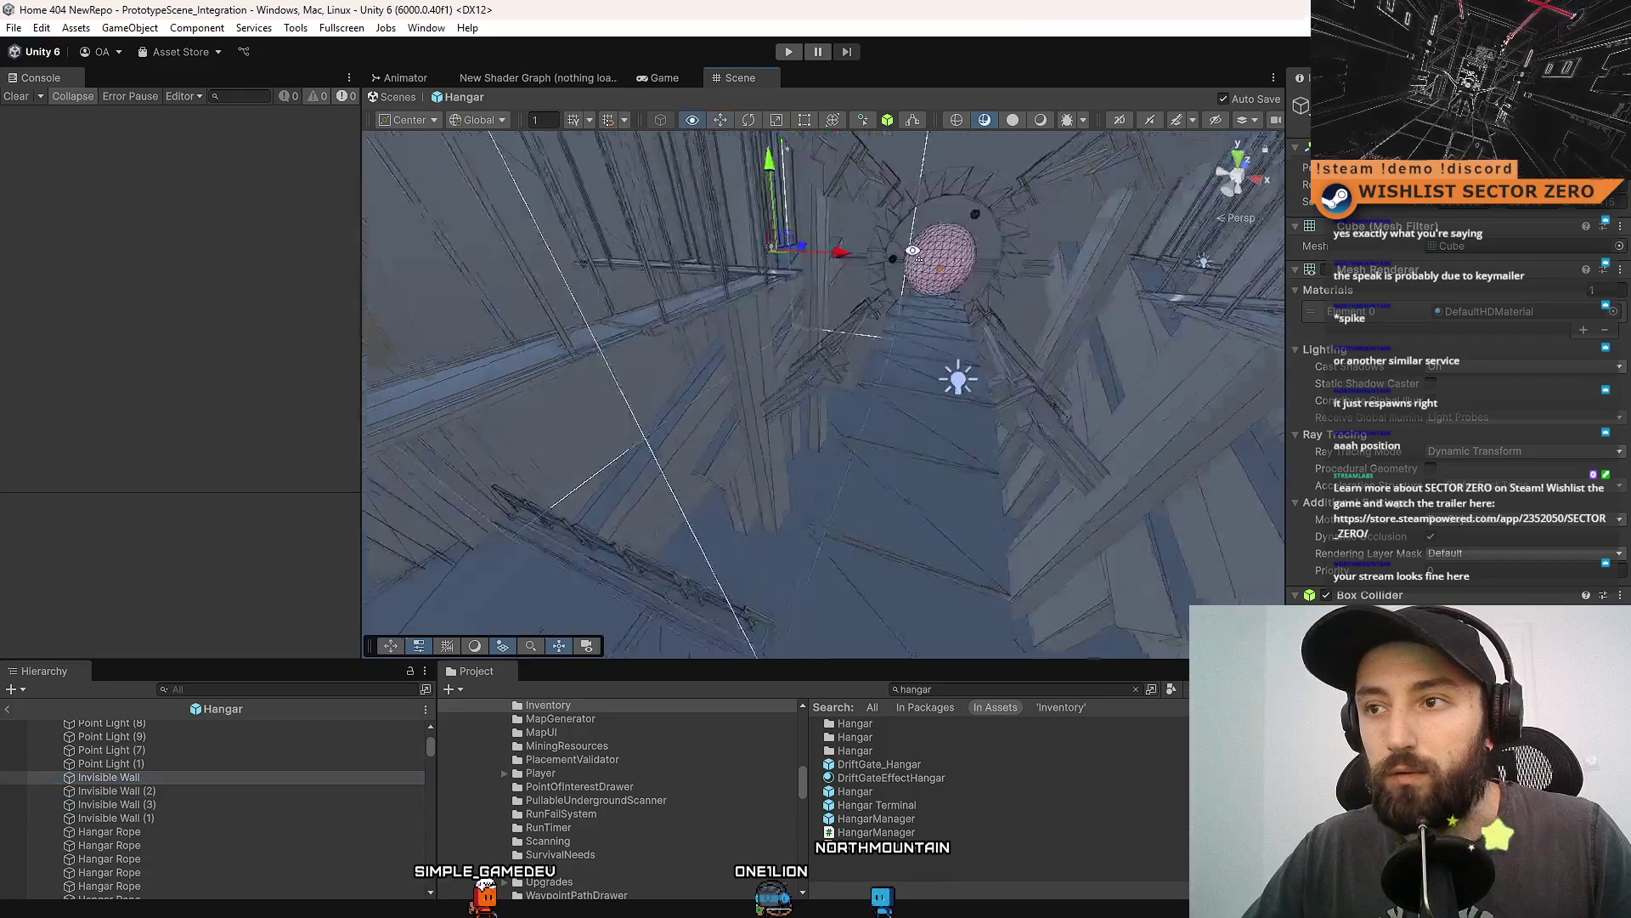
pyautogui.moveTo(879, 255); pyautogui.dragTo(867, 262)
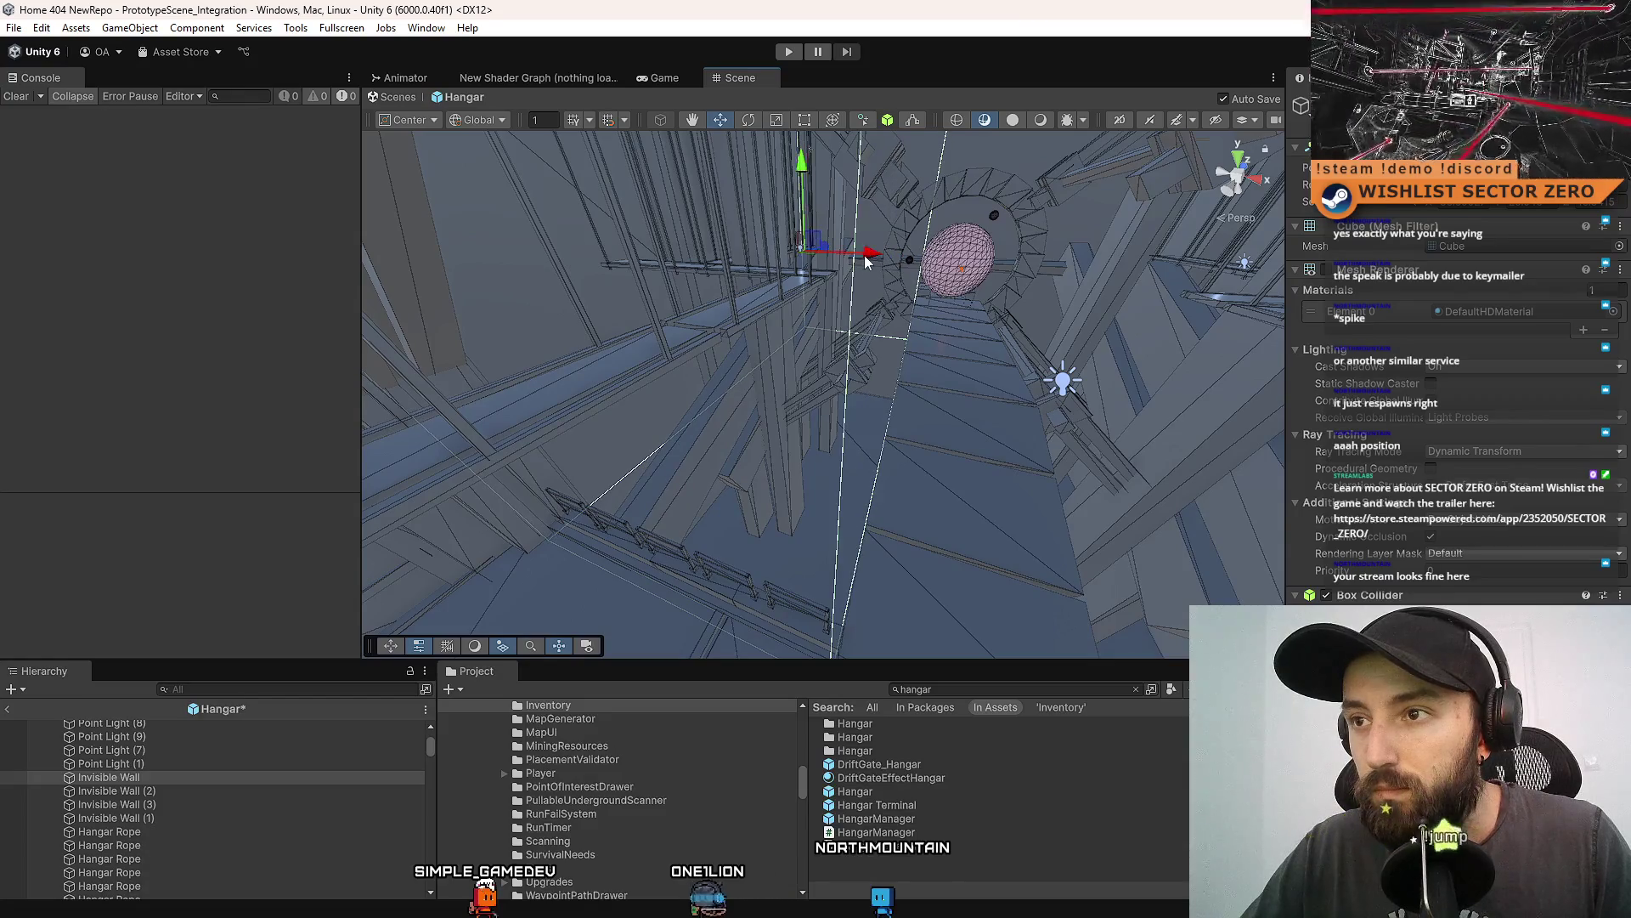
pyautogui.hotkey('ctrl', 'z')
pyautogui.hotkey('ctrl', 'z')
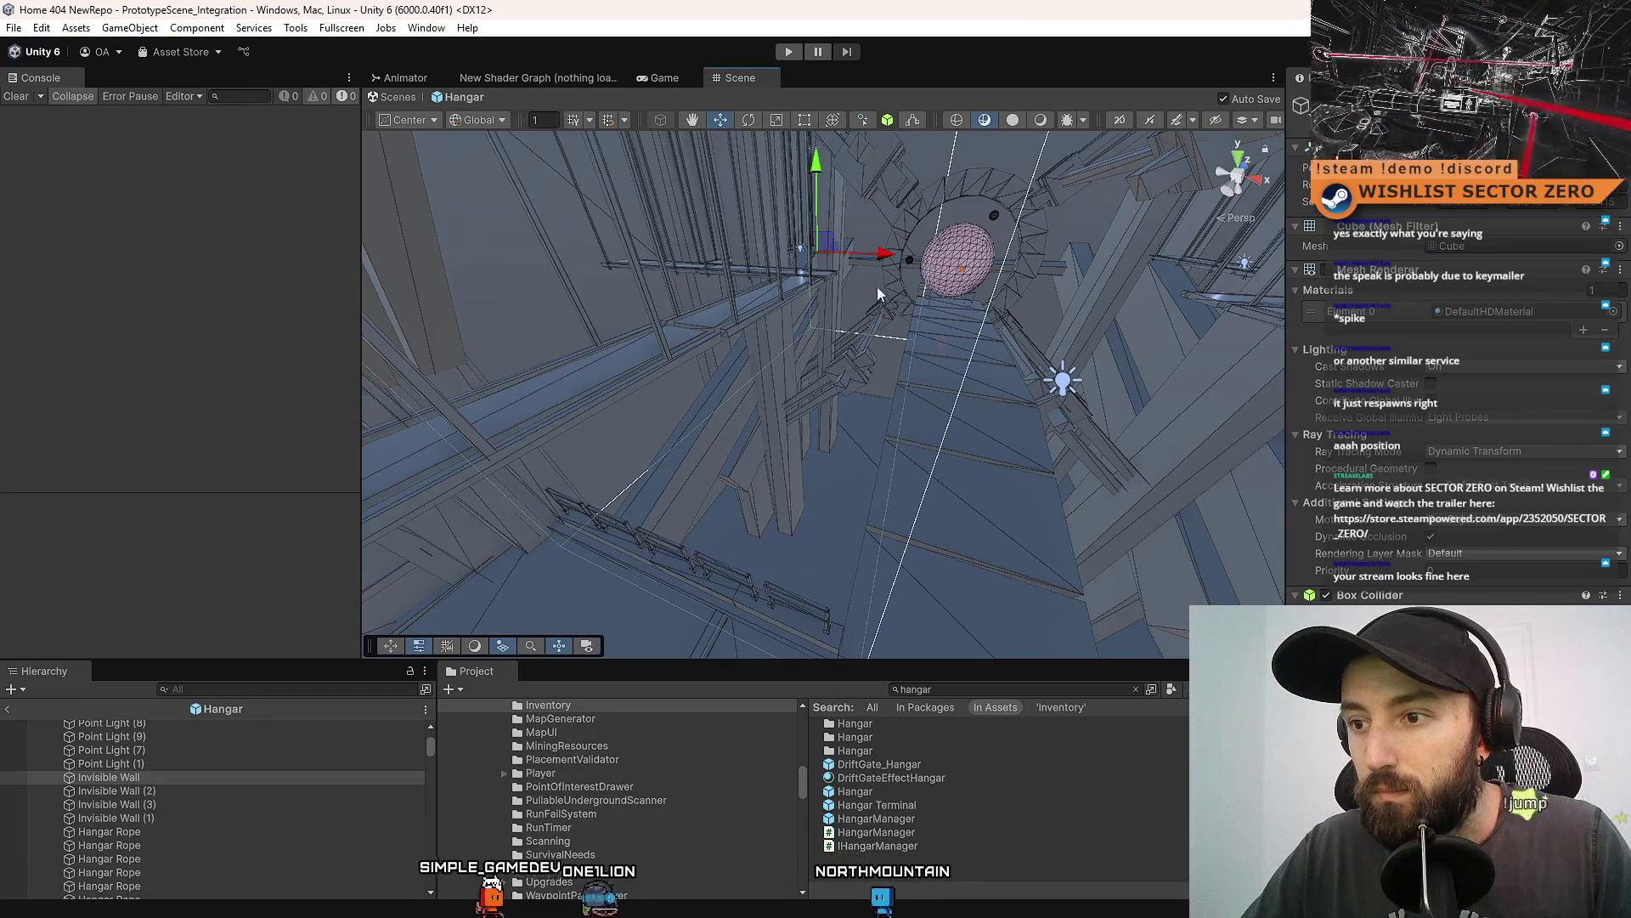
pyautogui.moveTo(879, 293)
pyautogui.mouseDown()
pyautogui.moveTo(848, 390)
pyautogui.moveTo(881, 513)
pyautogui.moveTo(878, 353)
pyautogui.moveTo(772, 221)
pyautogui.mouseUp()
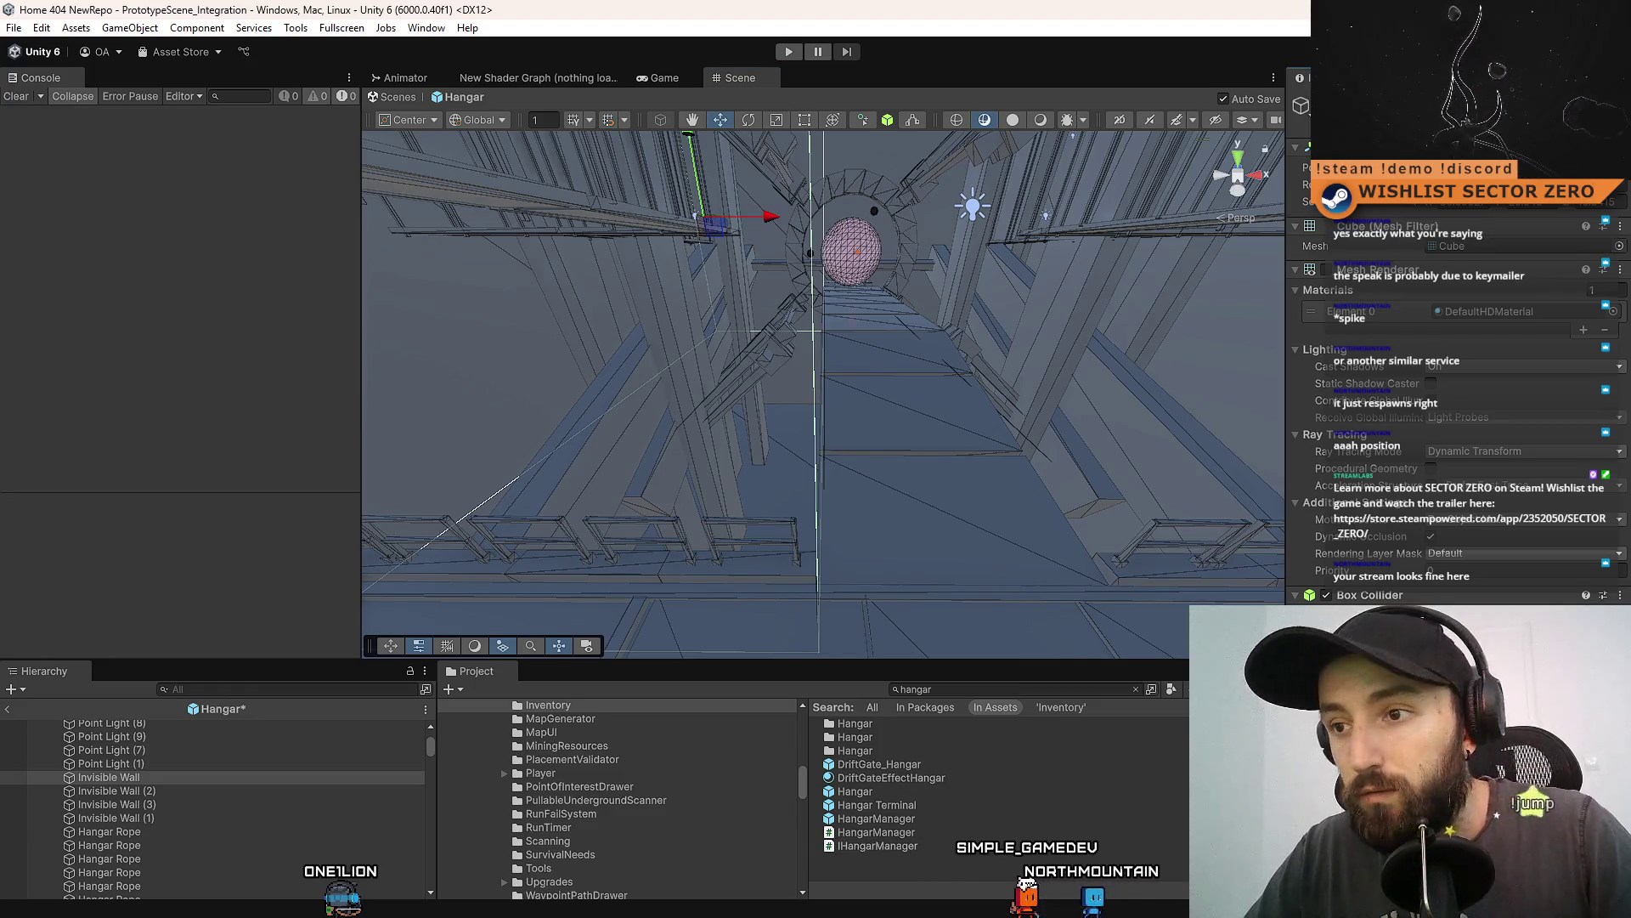
pyautogui.moveTo(772, 221); pyautogui.dragTo(781, 221)
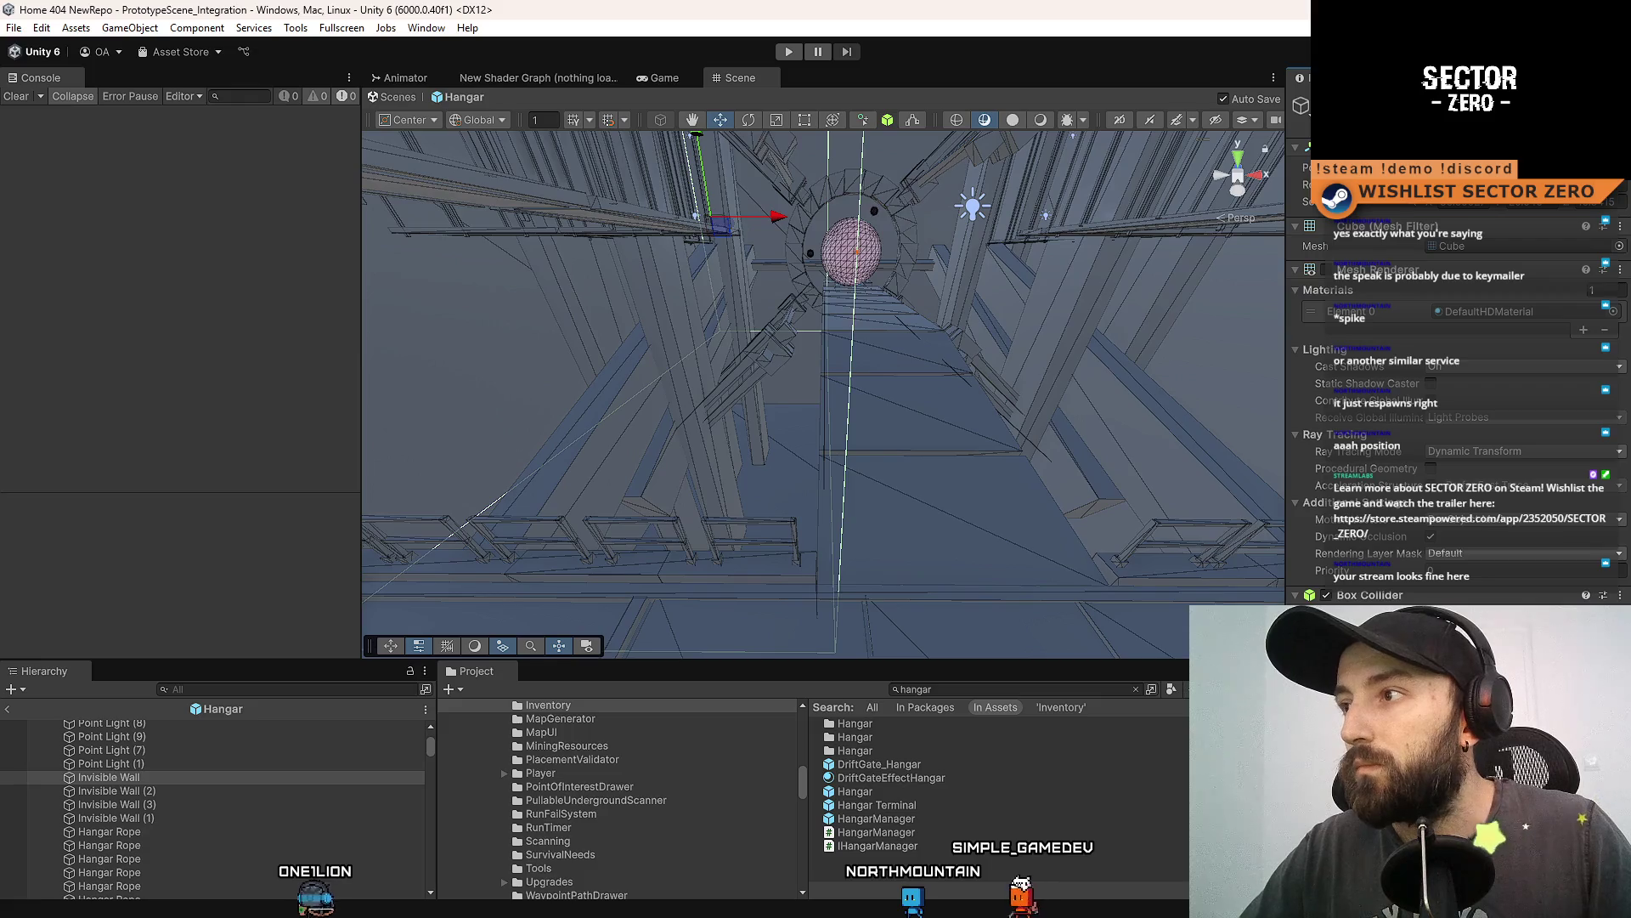
pyautogui.moveTo(778, 218); pyautogui.dragTo(775, 215)
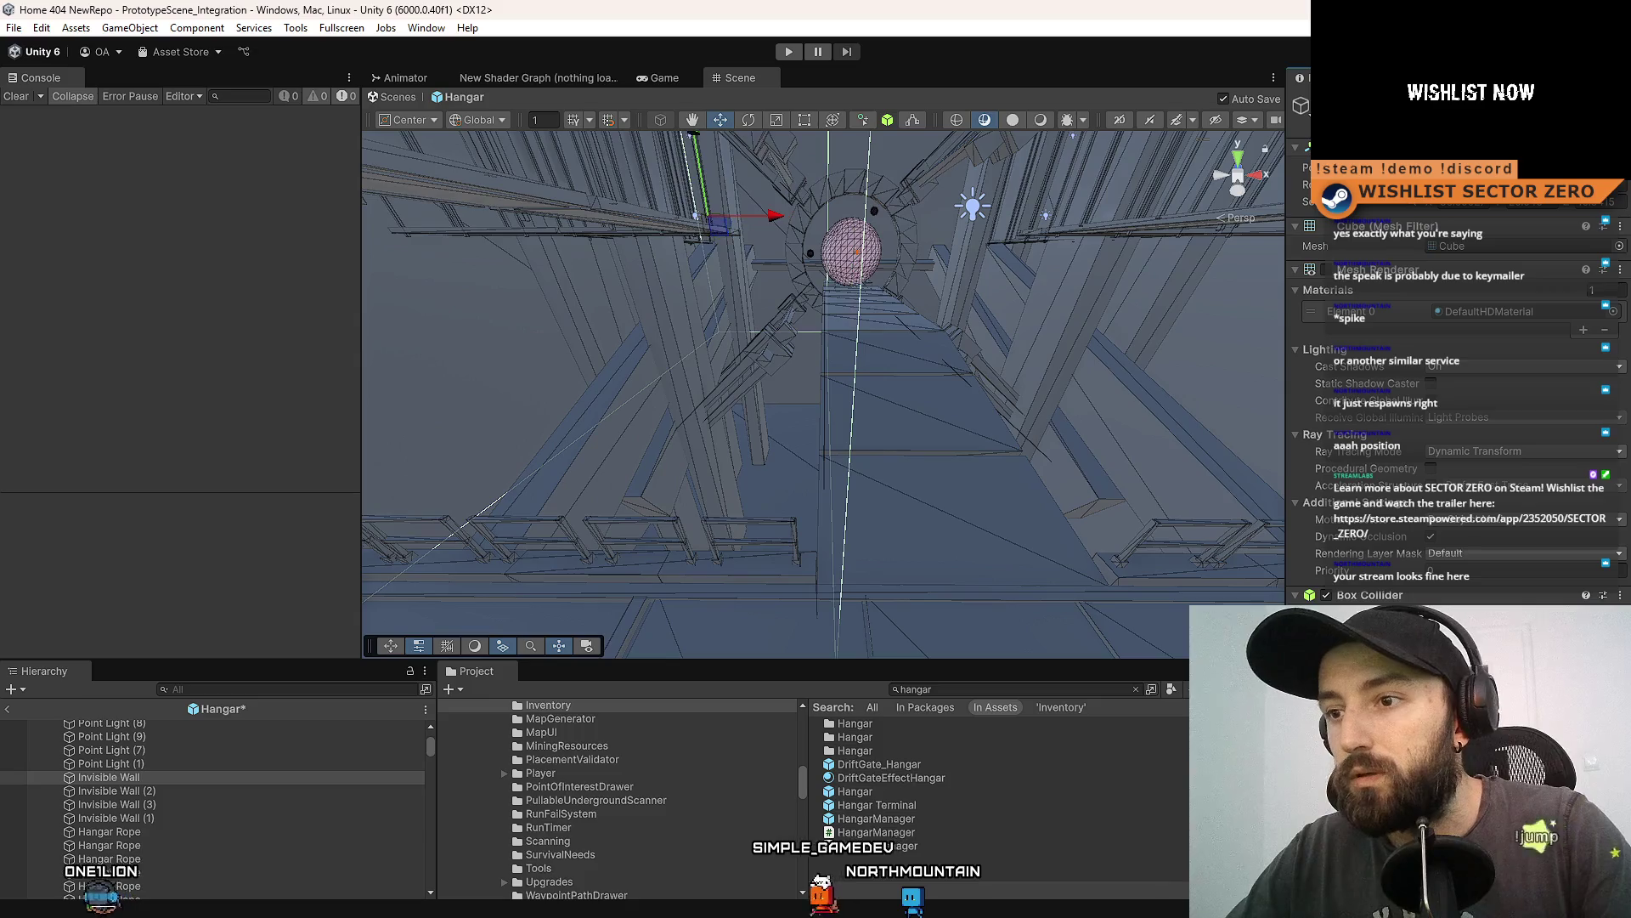
# Inspect Invisible Wall (2) and (1), then save the Hangar prefab.
pyautogui.moveTo(958, 518)
pyautogui.mouseDown()
pyautogui.moveTo(736, 594)
pyautogui.moveTo(536, 590)
pyautogui.moveTo(912, 657)
pyautogui.moveTo(539, 660)
pyautogui.moveTo(523, 645)
pyautogui.moveTo(828, 508)
pyautogui.moveTo(510, 646)
pyautogui.mouseUp()
pyautogui.click(232, 792)
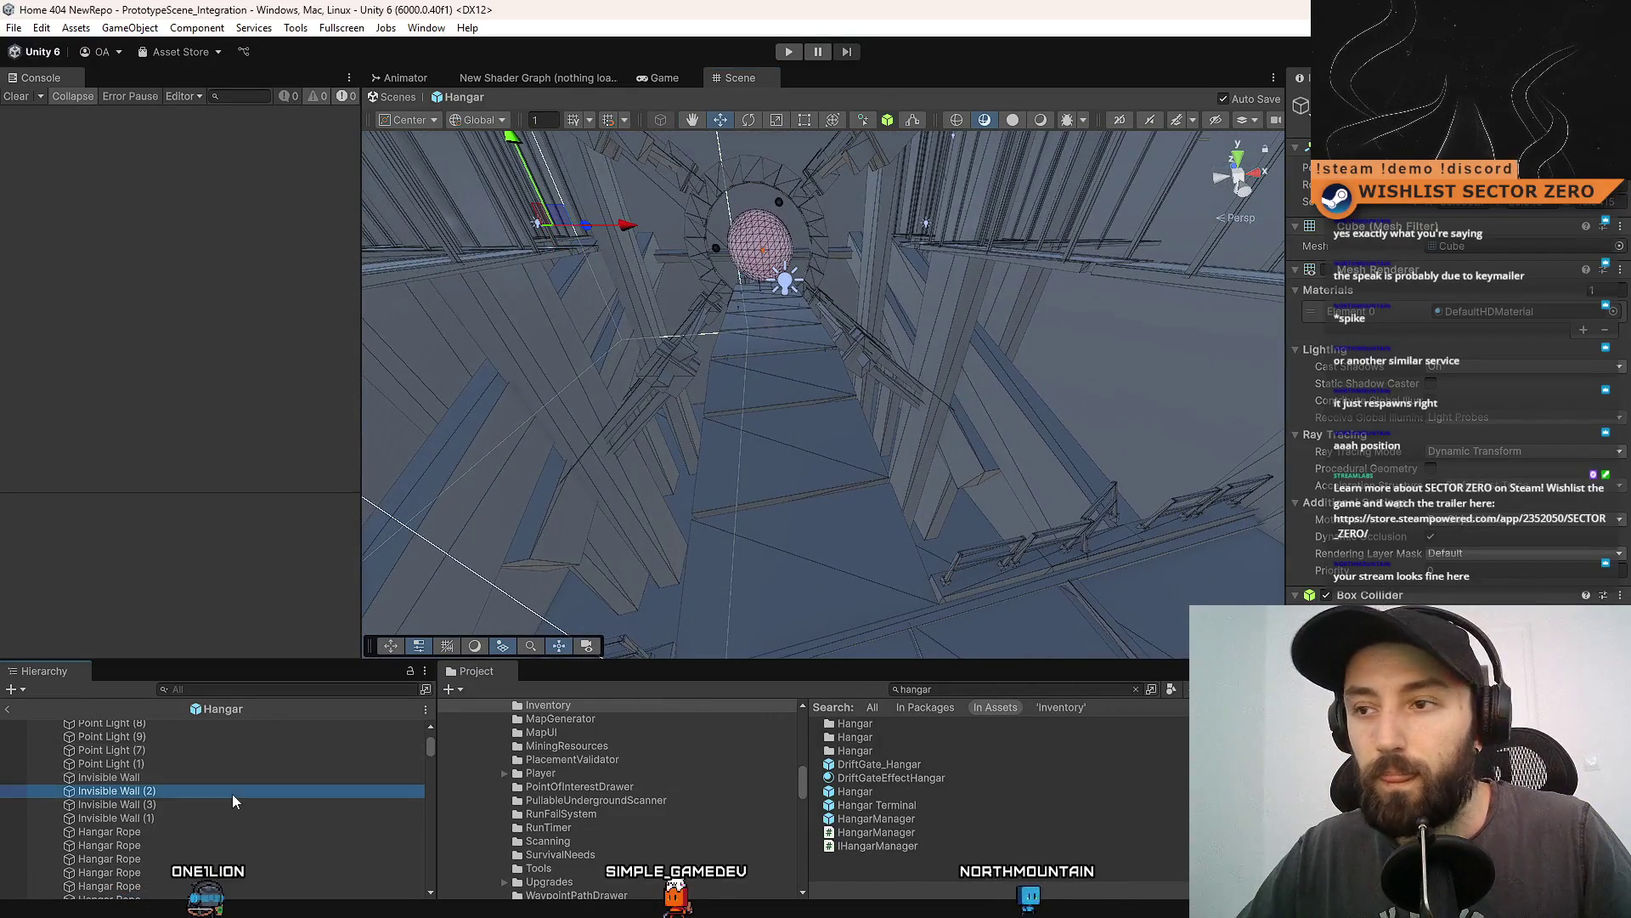
pyautogui.click(191, 817)
pyautogui.press('f')
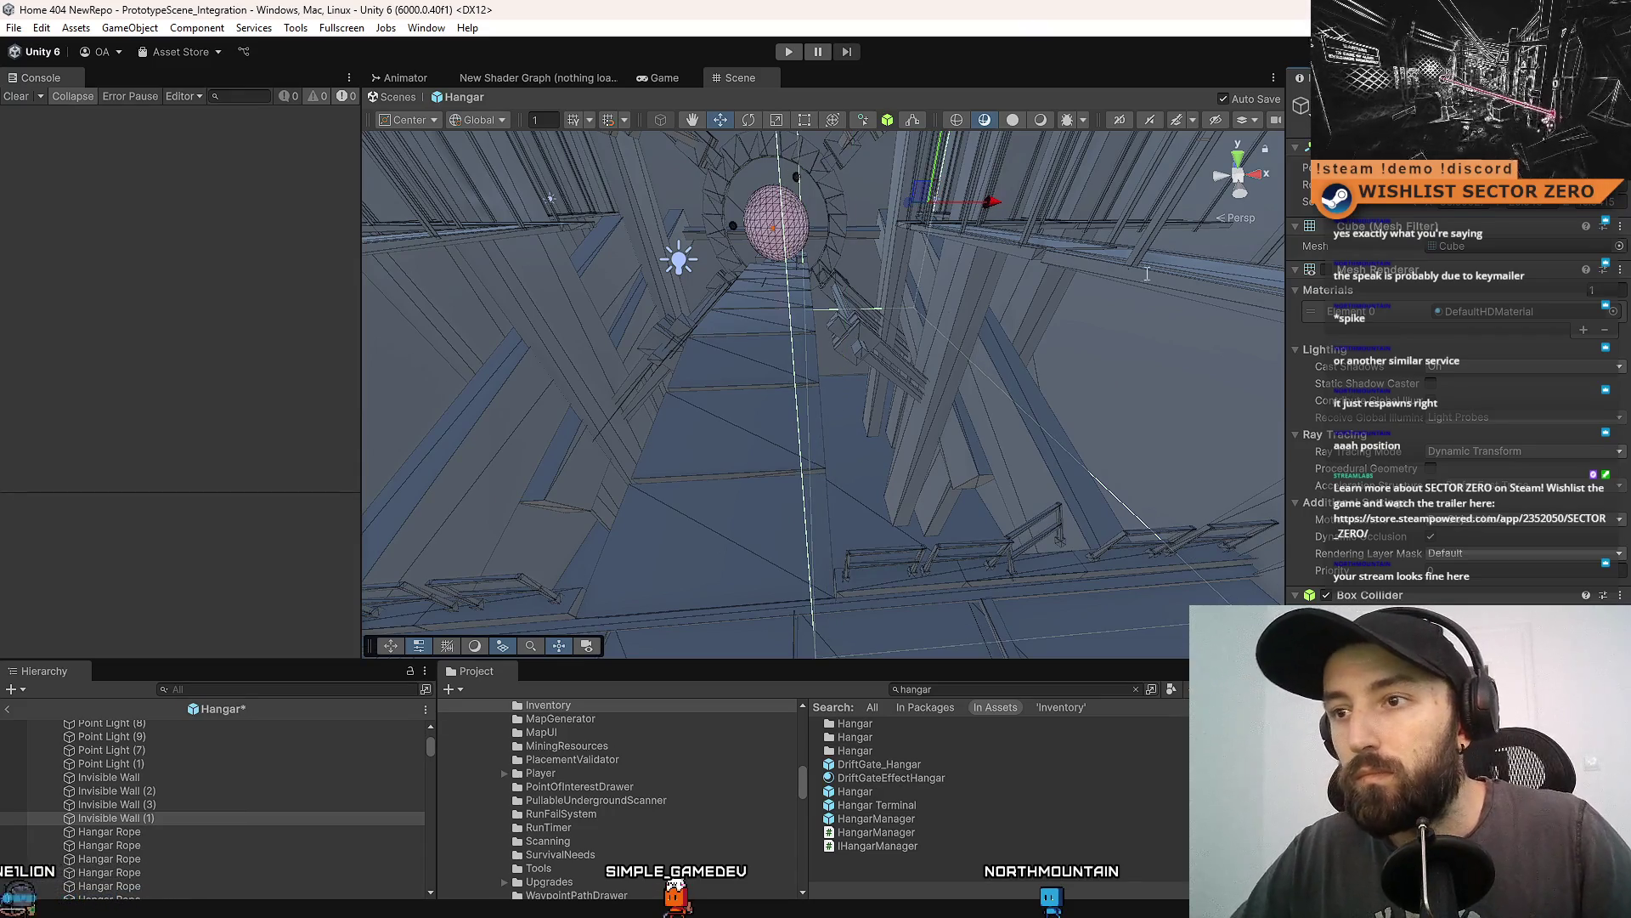
pyautogui.moveTo(1147, 274)
pyautogui.mouseDown()
pyautogui.moveTo(932, 443)
pyautogui.moveTo(1191, 289)
pyautogui.moveTo(622, 572)
pyautogui.moveTo(348, 410)
pyautogui.moveTo(345, 389)
pyautogui.moveTo(546, 543)
pyautogui.moveTo(768, 553)
pyautogui.moveTo(903, 583)
pyautogui.moveTo(901, 624)
pyautogui.moveTo(721, 492)
pyautogui.moveTo(807, 510)
pyautogui.moveTo(946, 453)
pyautogui.moveTo(572, 459)
pyautogui.moveTo(838, 419)
pyautogui.moveTo(605, 360)
pyautogui.moveTo(739, 360)
pyautogui.moveTo(874, 222)
pyautogui.moveTo(586, 535)
pyautogui.mouseUp()
pyautogui.hotkey('ctrl', 's')
# Create an empty object beside the railing parts and rename it RAILING.
pyautogui.moveTo(485, 469)
pyautogui.mouseDown()
pyautogui.moveTo(444, 505)
pyautogui.moveTo(645, 404)
pyautogui.moveTo(654, 425)
pyautogui.moveTo(680, 414)
pyautogui.moveTo(642, 394)
pyautogui.moveTo(720, 278)
pyautogui.mouseUp()
pyautogui.click(646, 405)
pyautogui.click(720, 278)
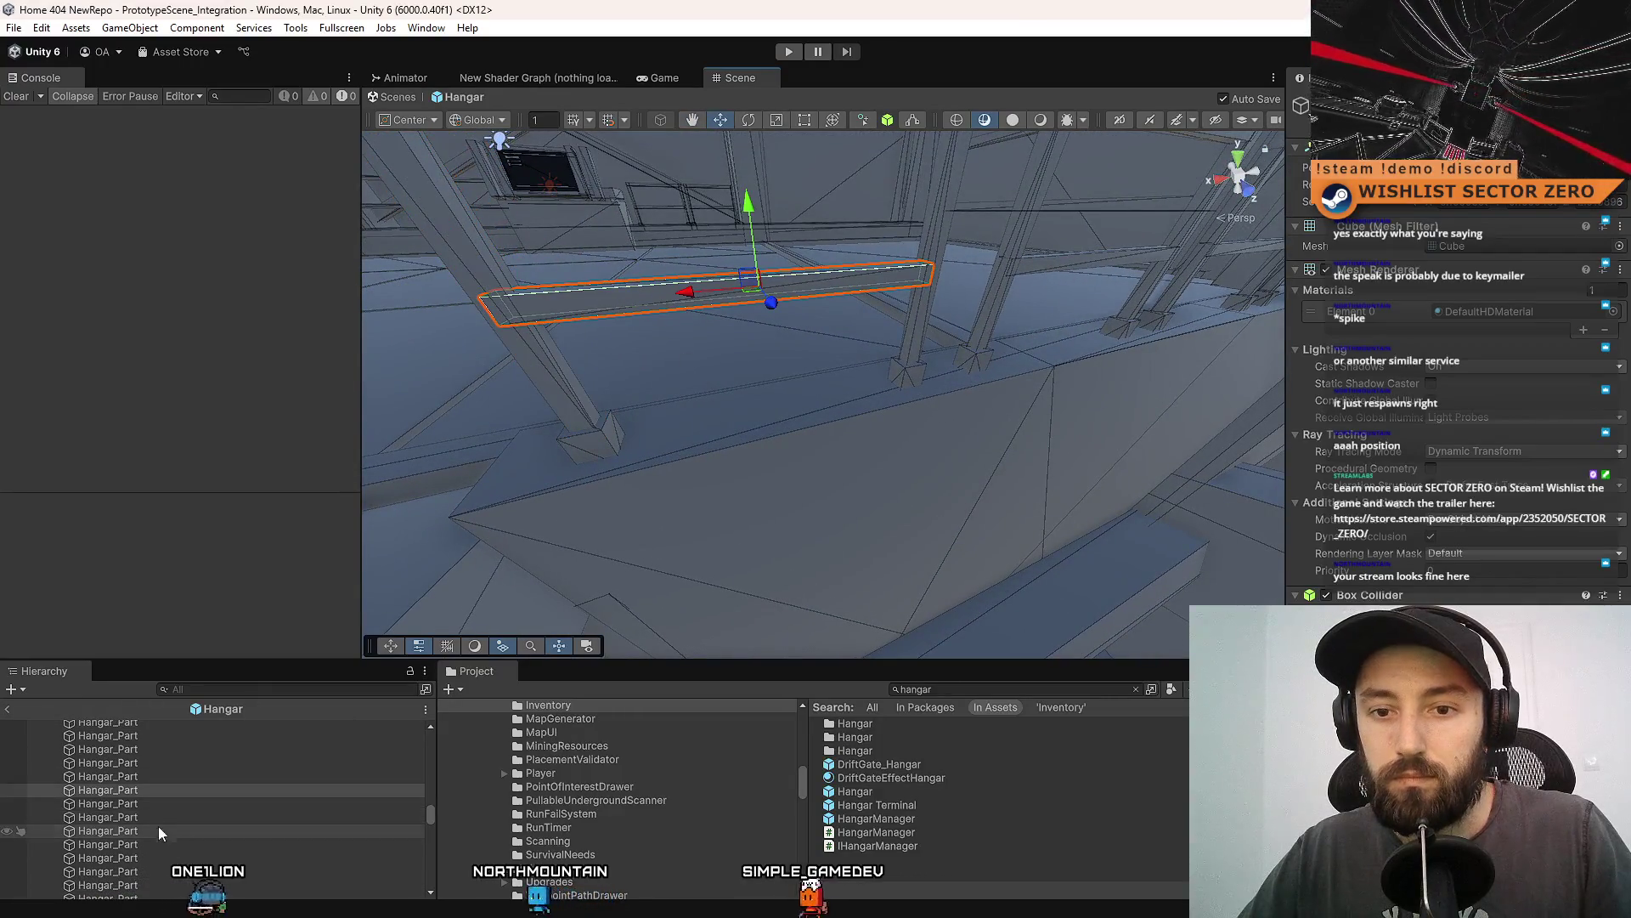
pyautogui.rightClick(158, 787)
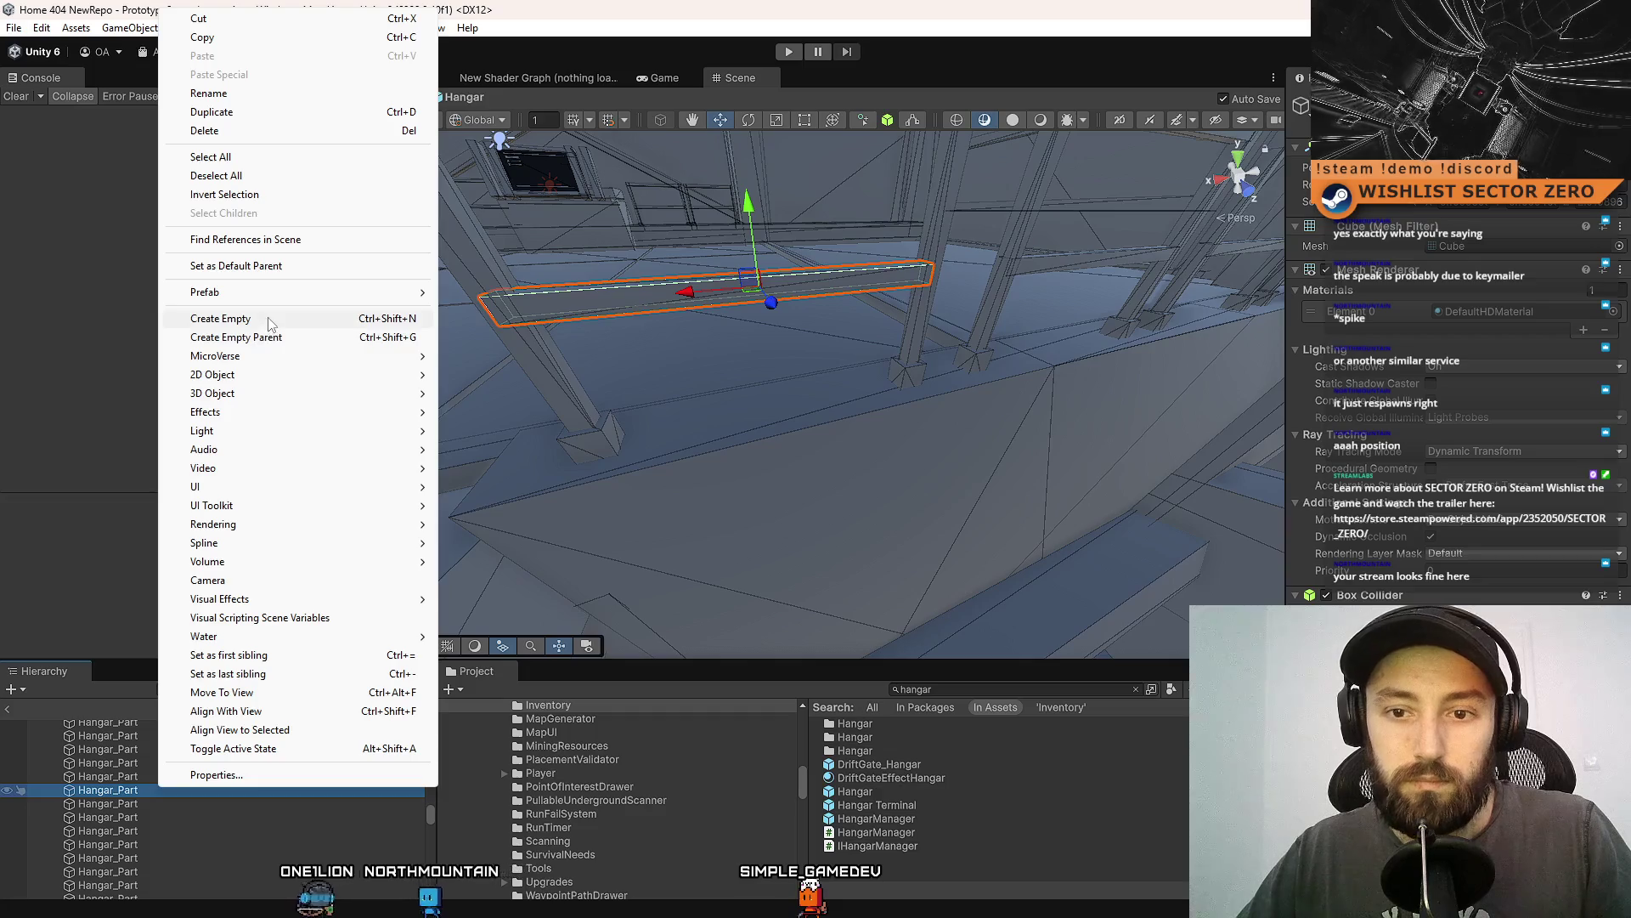
pyautogui.click(220, 319)
pyautogui.click(145, 793)
pyautogui.click(156, 802)
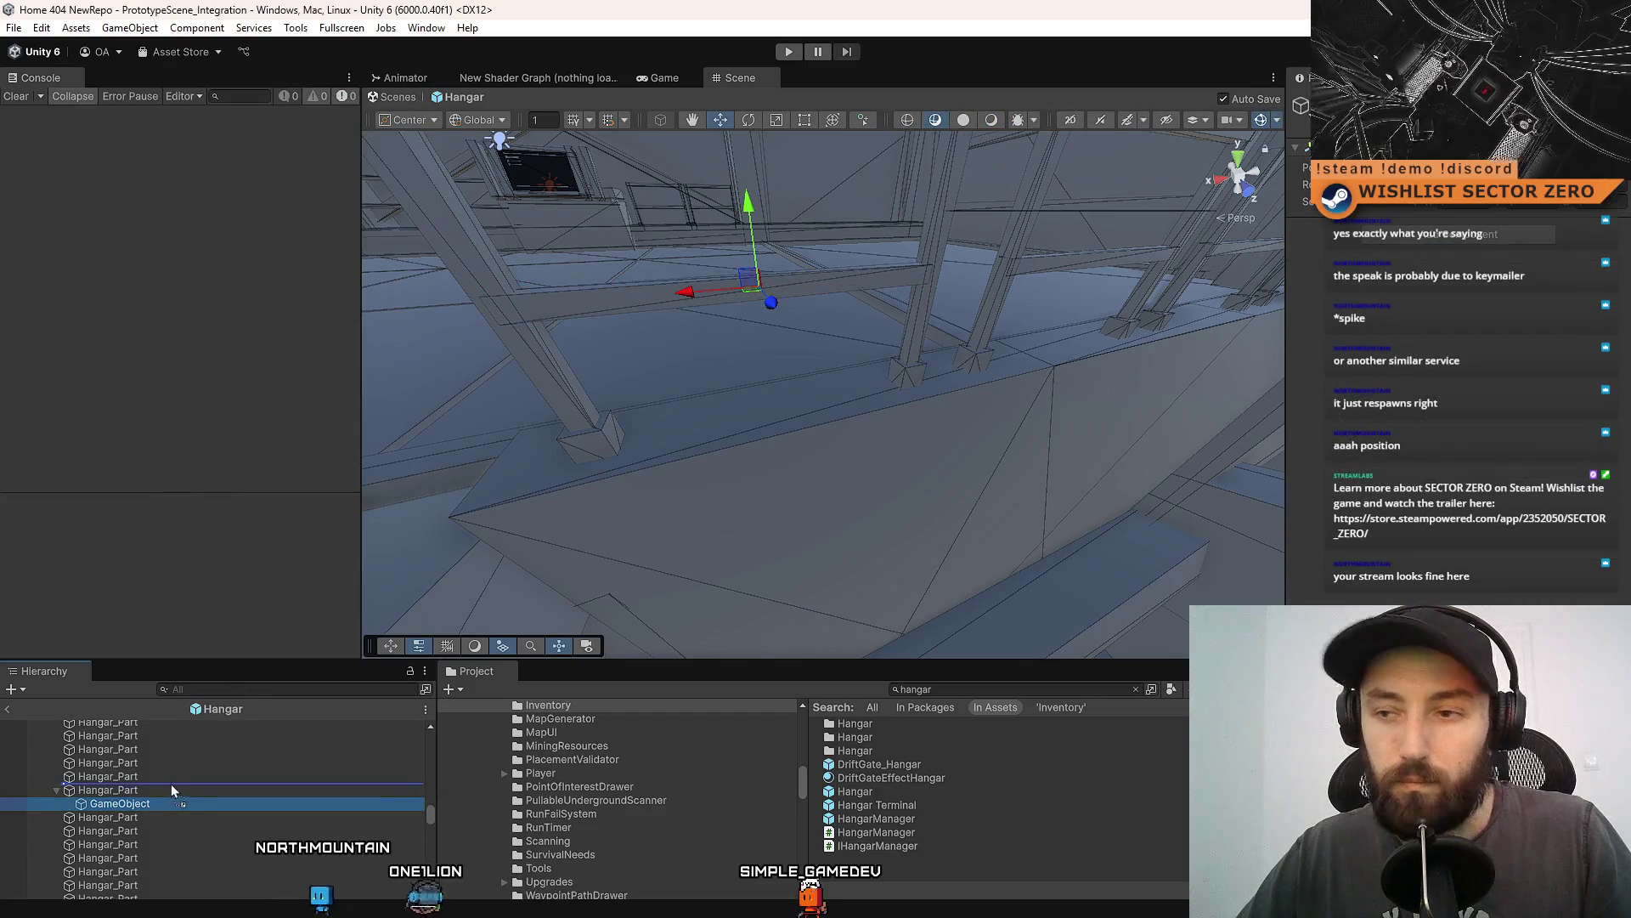
pyautogui.moveTo(170, 783); pyautogui.dragTo(171, 783)
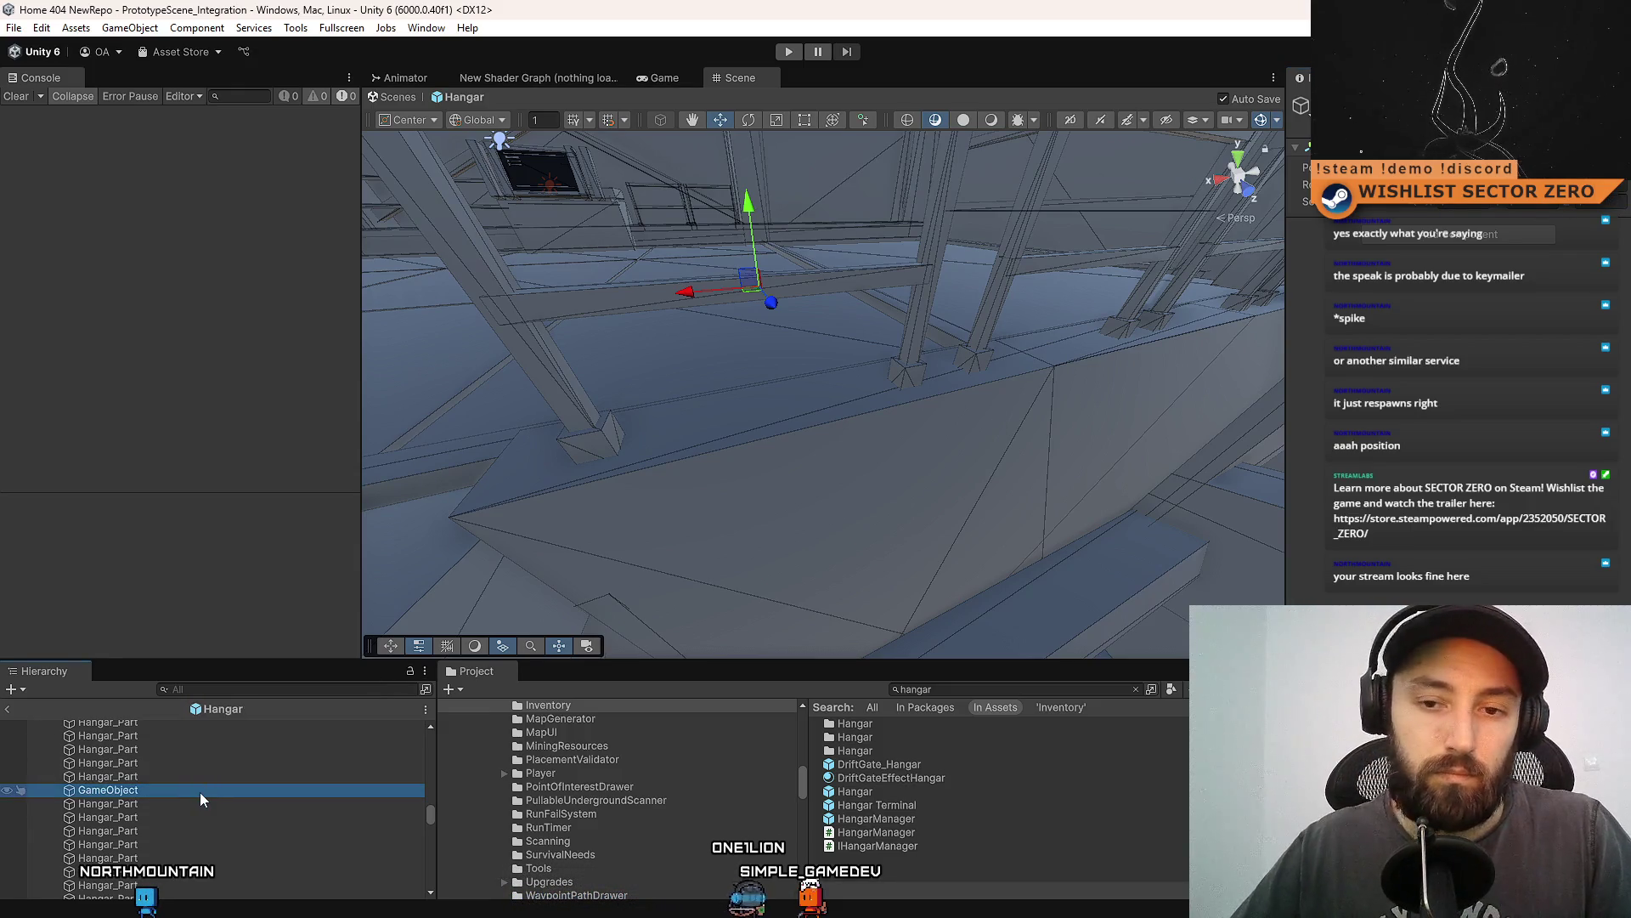
pyautogui.press('F2')
pyautogui.write('RAILING')
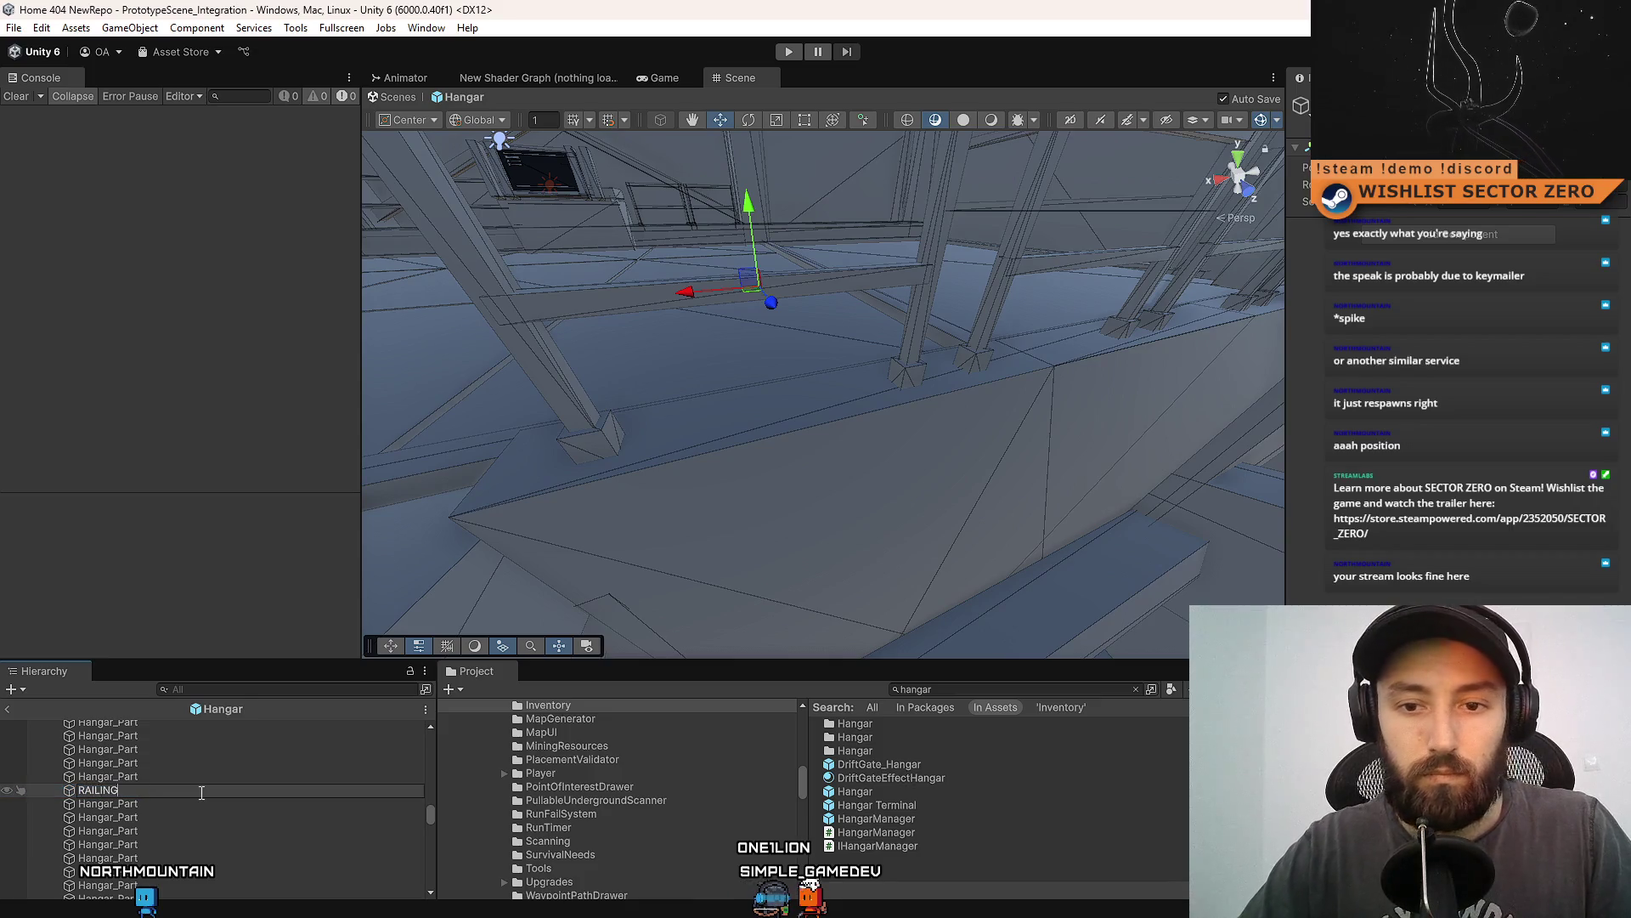
# Select the railing's beams and posts and parent them under RAILING.
pyautogui.click(170, 803)
pyautogui.press('f')
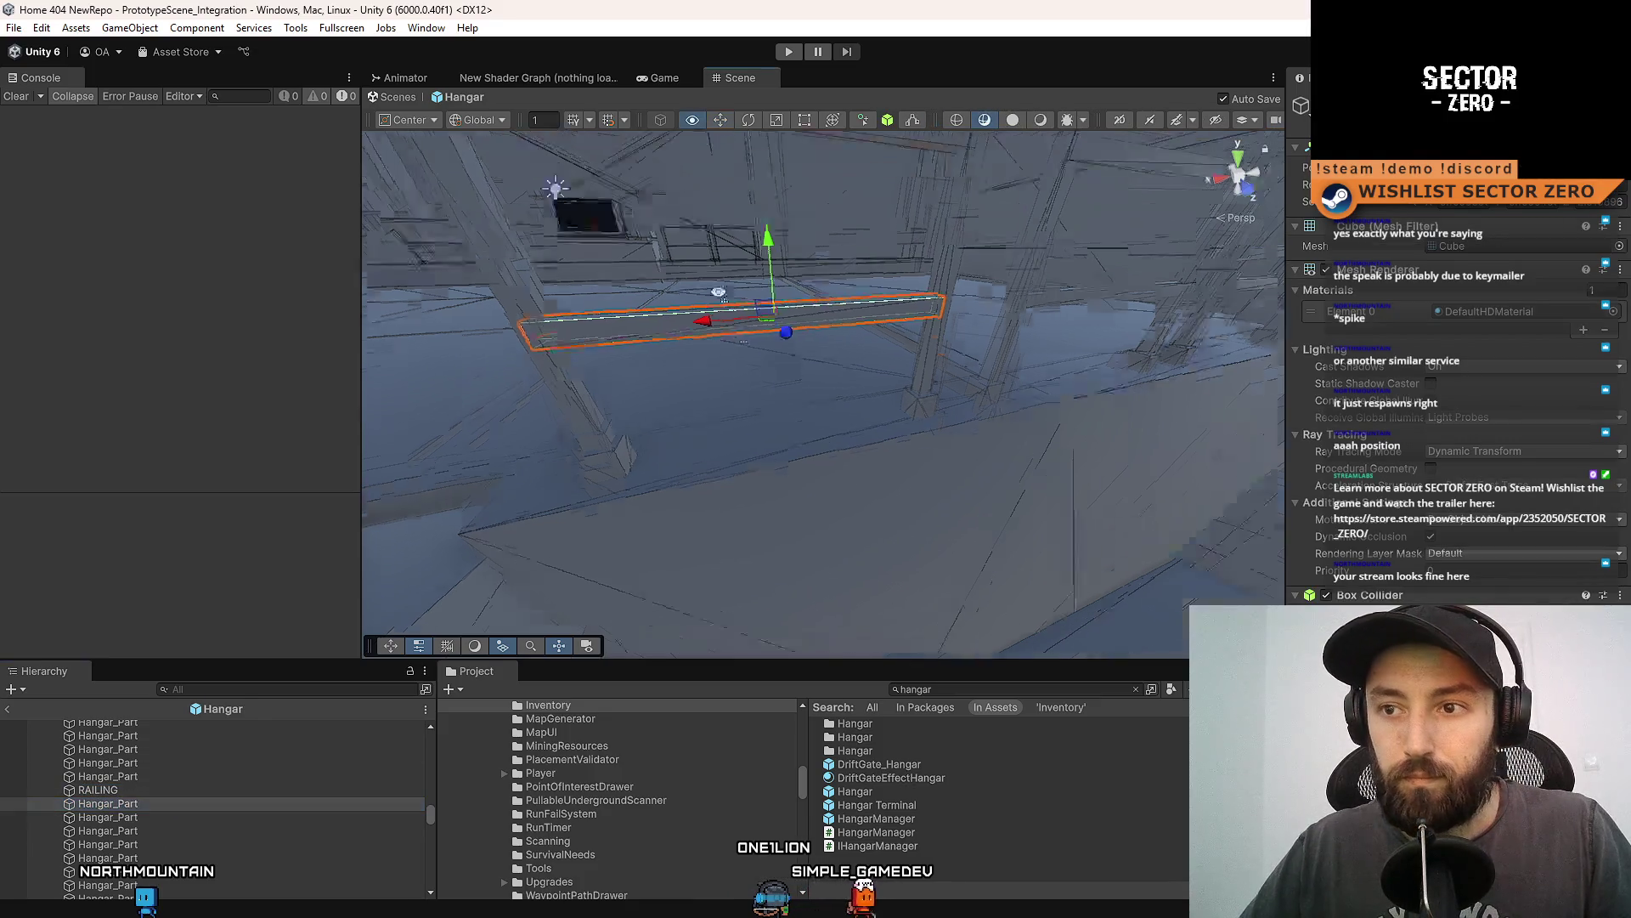
pyautogui.hotkey('shift', 'Down')
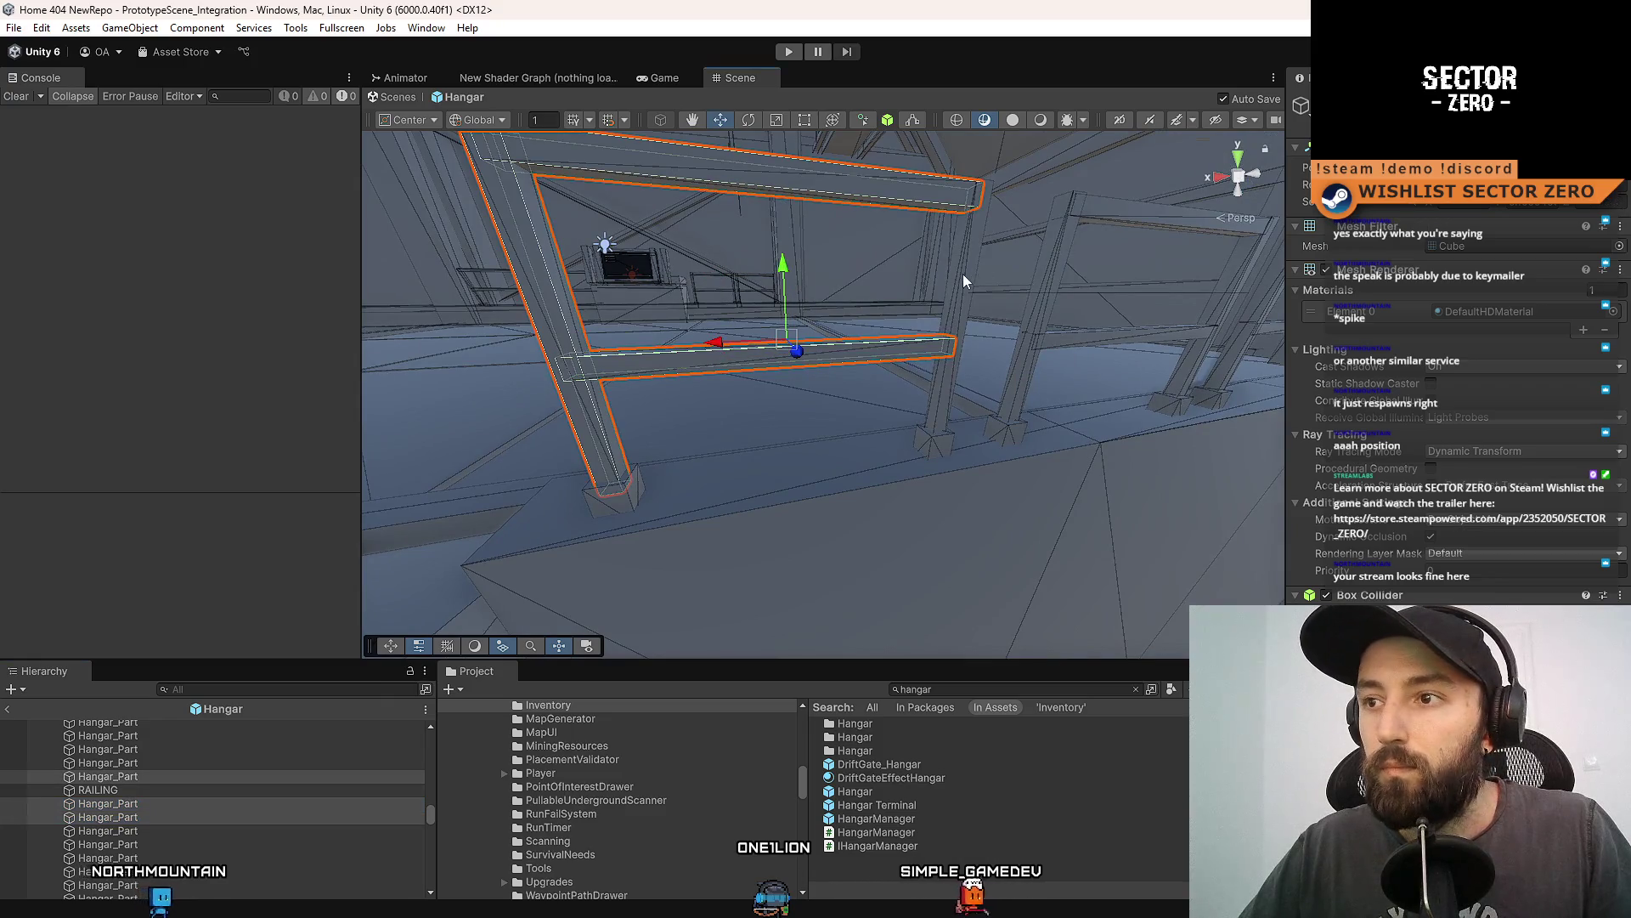
pyautogui.keyDown('shift'); pyautogui.click(961, 273); pyautogui.keyUp('shift')
pyautogui.keyDown('shift'); pyautogui.click(630, 503); pyautogui.keyUp('shift')
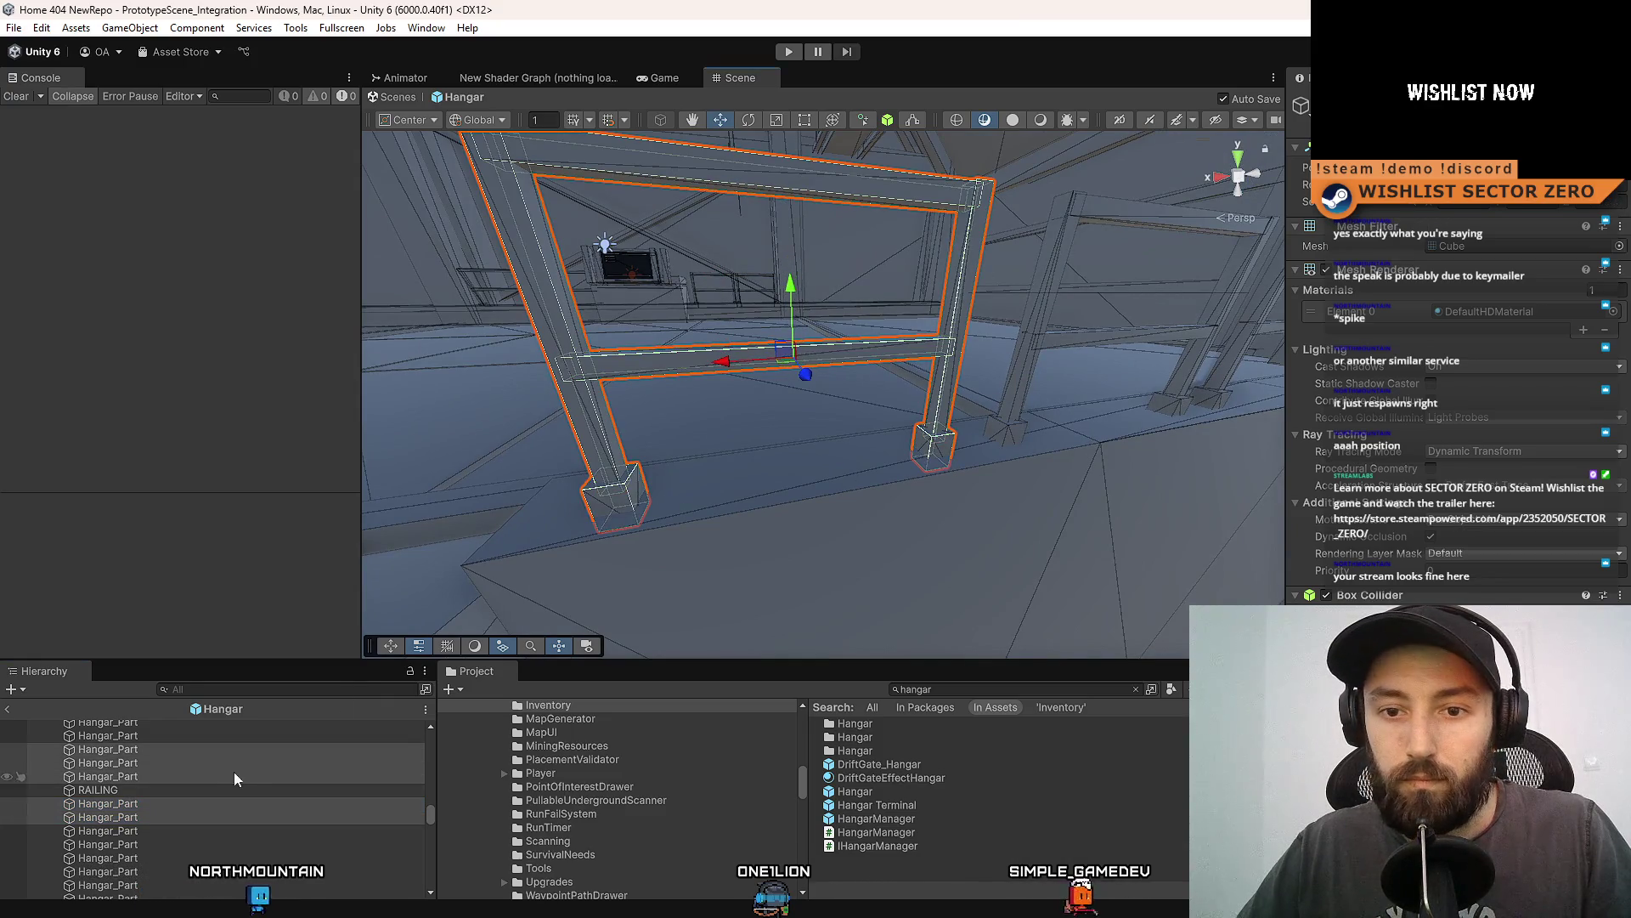
pyautogui.moveTo(116, 792); pyautogui.dragTo(61, 738)
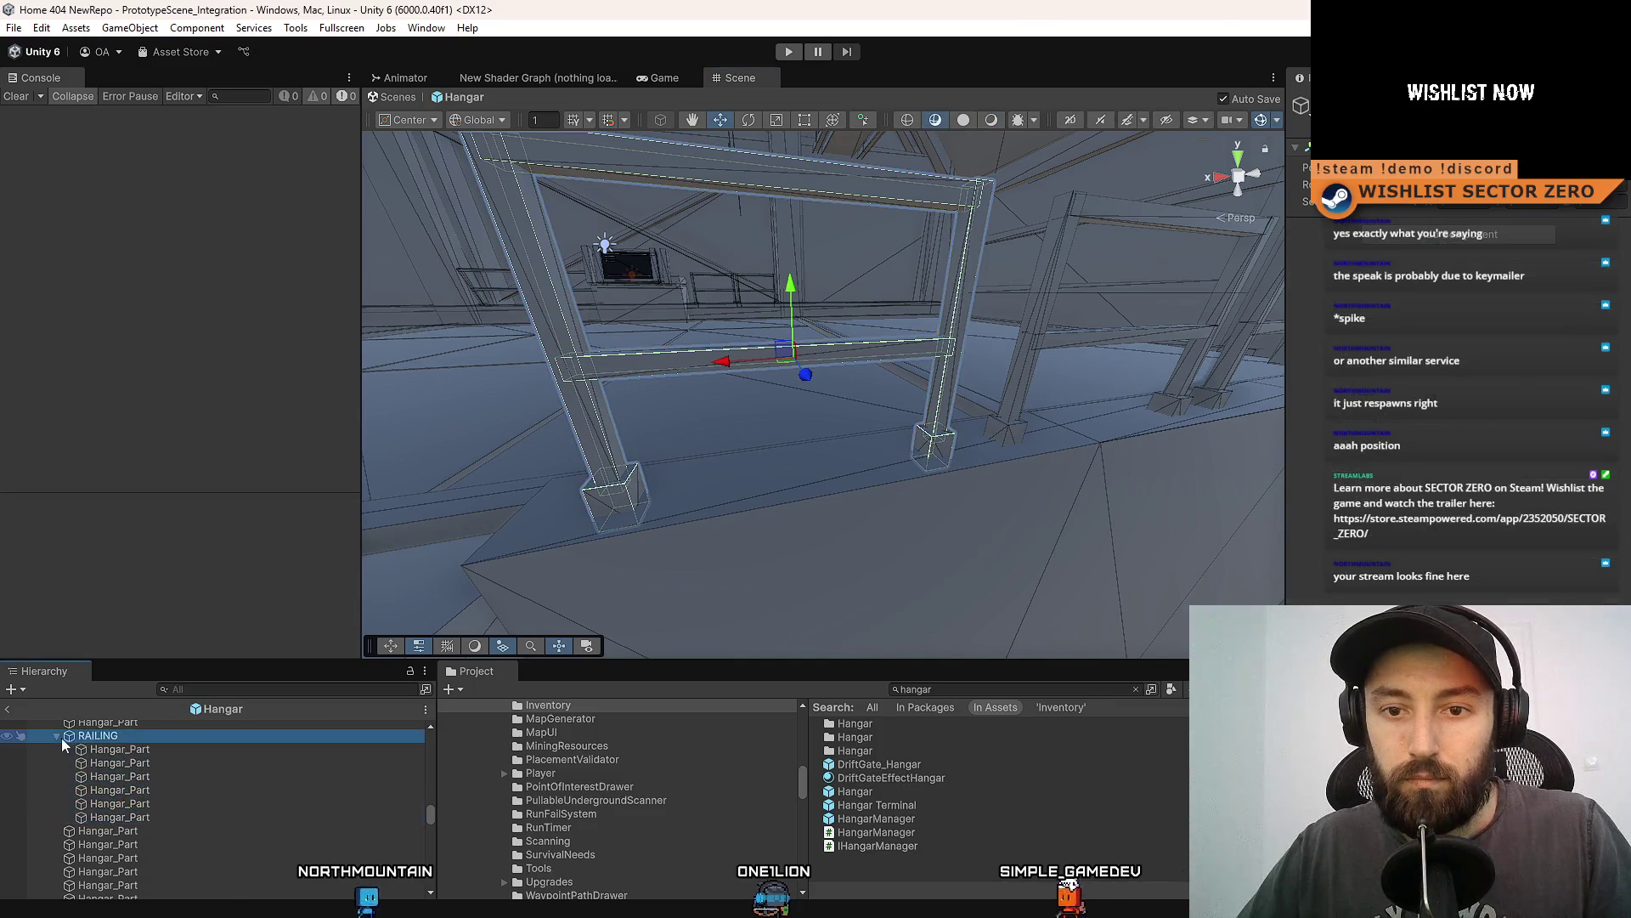
# Move and rotate the RAILING group into position along the walkway edge.
pyautogui.doubleClick(80, 732)
pyautogui.moveTo(1132, 480)
pyautogui.mouseDown()
pyautogui.moveTo(900, 528)
pyautogui.moveTo(764, 489)
pyautogui.mouseUp()
pyautogui.moveTo(643, 469)
pyautogui.mouseDown()
pyautogui.moveTo(829, 349)
pyautogui.moveTo(946, 451)
pyautogui.moveTo(664, 380)
pyautogui.mouseUp()
pyautogui.press('e')
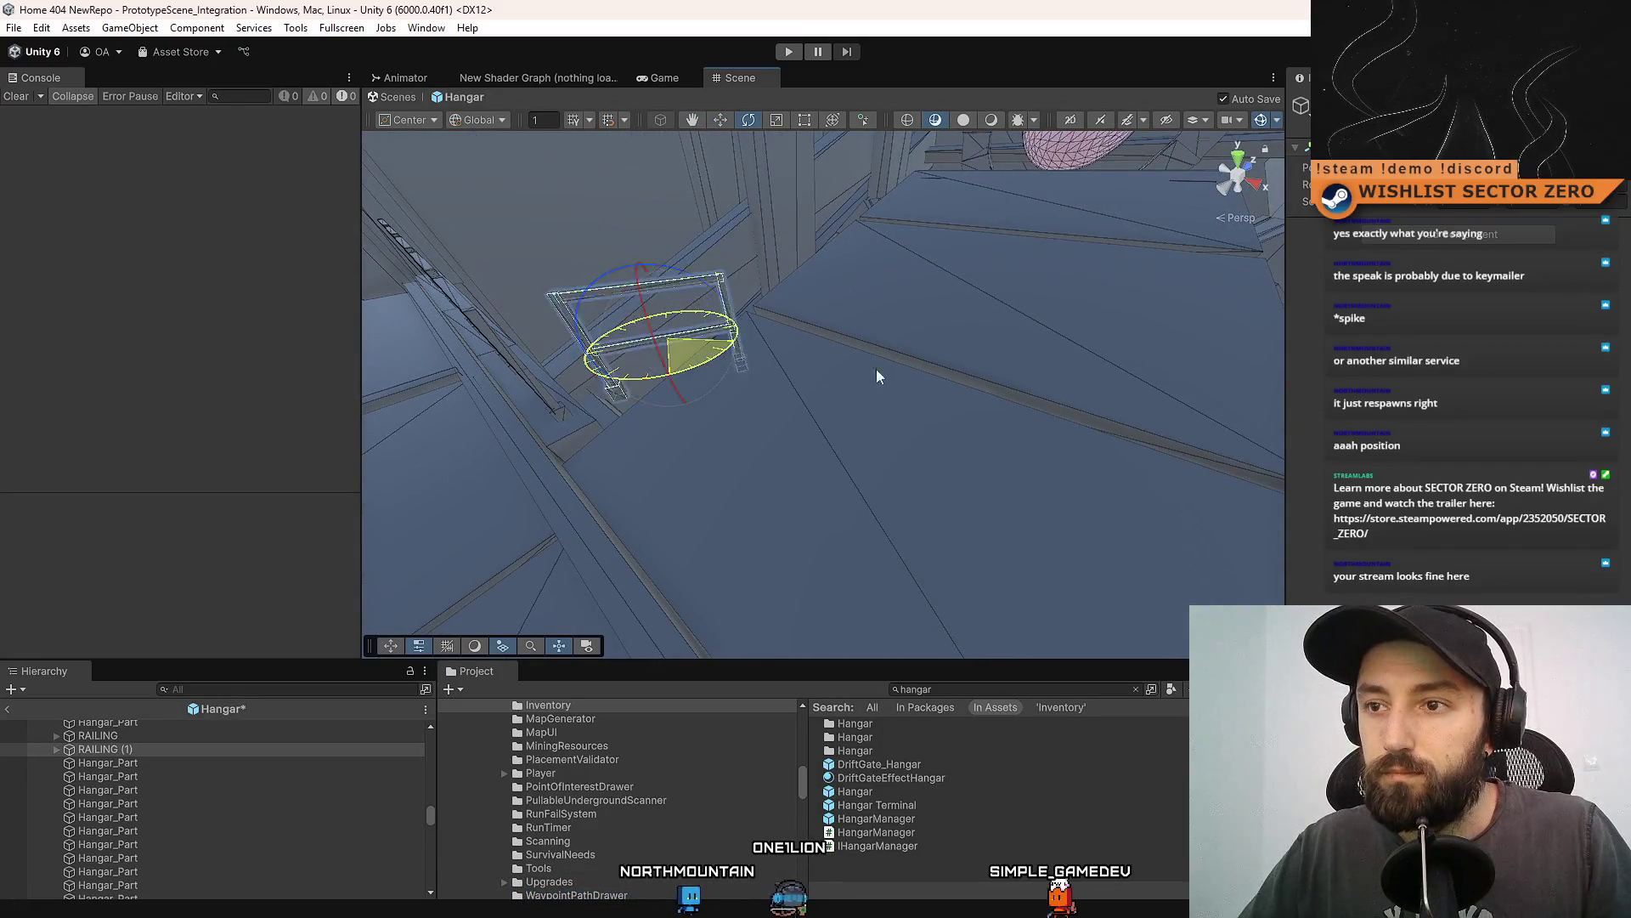
pyautogui.moveTo(933, 382)
pyautogui.mouseDown()
pyautogui.moveTo(799, 410)
pyautogui.moveTo(1005, 357)
pyautogui.moveTo(914, 499)
pyautogui.moveTo(875, 399)
pyautogui.moveTo(818, 350)
pyautogui.moveTo(768, 363)
pyautogui.moveTo(917, 546)
pyautogui.moveTo(754, 273)
pyautogui.moveTo(902, 395)
pyautogui.mouseUp()
pyautogui.press('w')
pyautogui.moveTo(841, 348)
pyautogui.mouseDown()
pyautogui.moveTo(805, 293)
pyautogui.moveTo(790, 307)
pyautogui.mouseUp()
pyautogui.press('f')
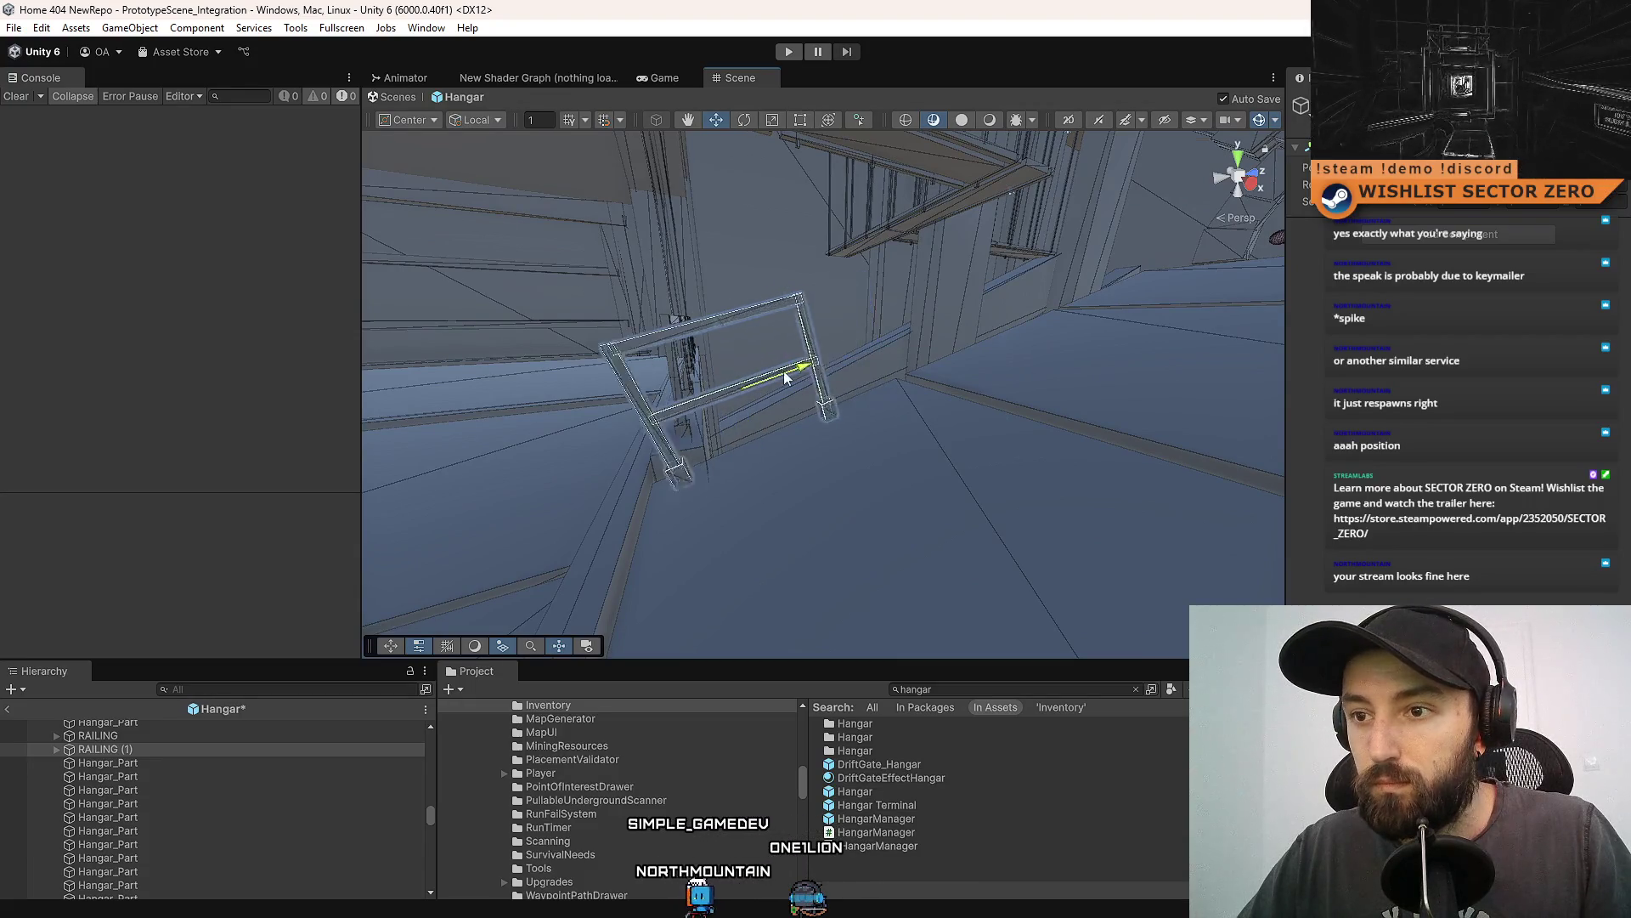
pyautogui.moveTo(843, 365)
pyautogui.mouseDown()
pyautogui.moveTo(752, 399)
pyautogui.moveTo(807, 389)
pyautogui.moveTo(773, 400)
pyautogui.moveTo(900, 578)
pyautogui.moveTo(810, 456)
pyautogui.moveTo(965, 416)
pyautogui.moveTo(850, 471)
pyautogui.moveTo(815, 450)
pyautogui.moveTo(892, 387)
pyautogui.moveTo(858, 471)
pyautogui.moveTo(841, 466)
pyautogui.mouseUp()
# Duplicate RAILING and save the Hangar prefab.
pyautogui.hotkey('ctrl', 'd')
pyautogui.hotkey('ctrl', 'd')
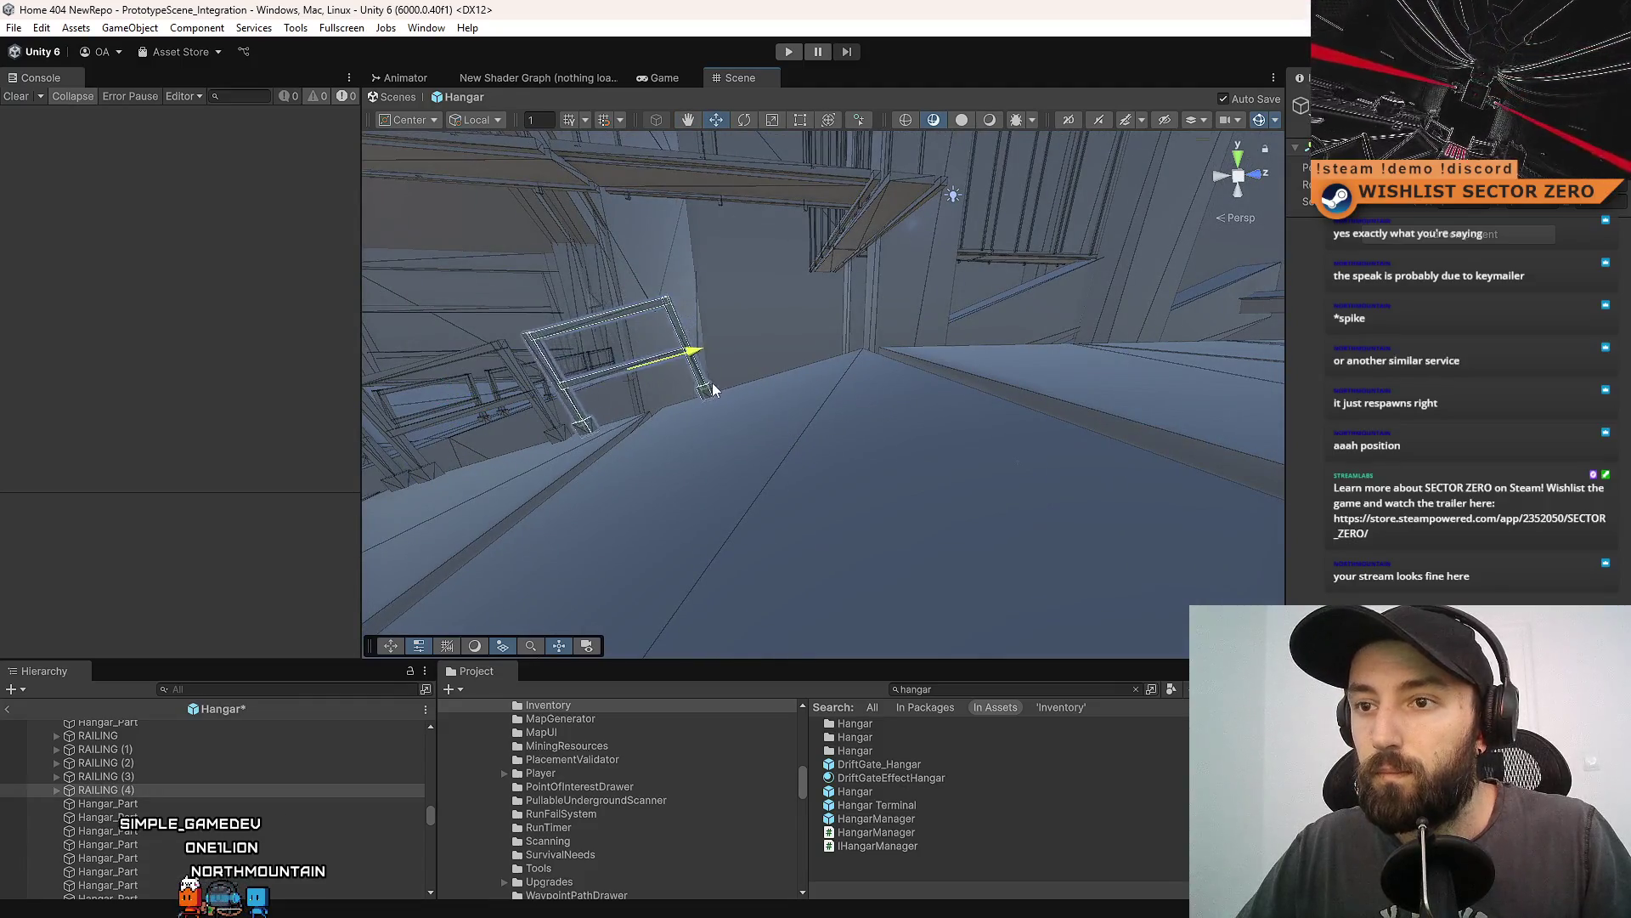
pyautogui.hotkey('ctrl', 's')
pyautogui.moveTo(745, 433)
pyautogui.mouseDown()
pyautogui.moveTo(872, 502)
pyautogui.moveTo(855, 451)
pyautogui.mouseUp()
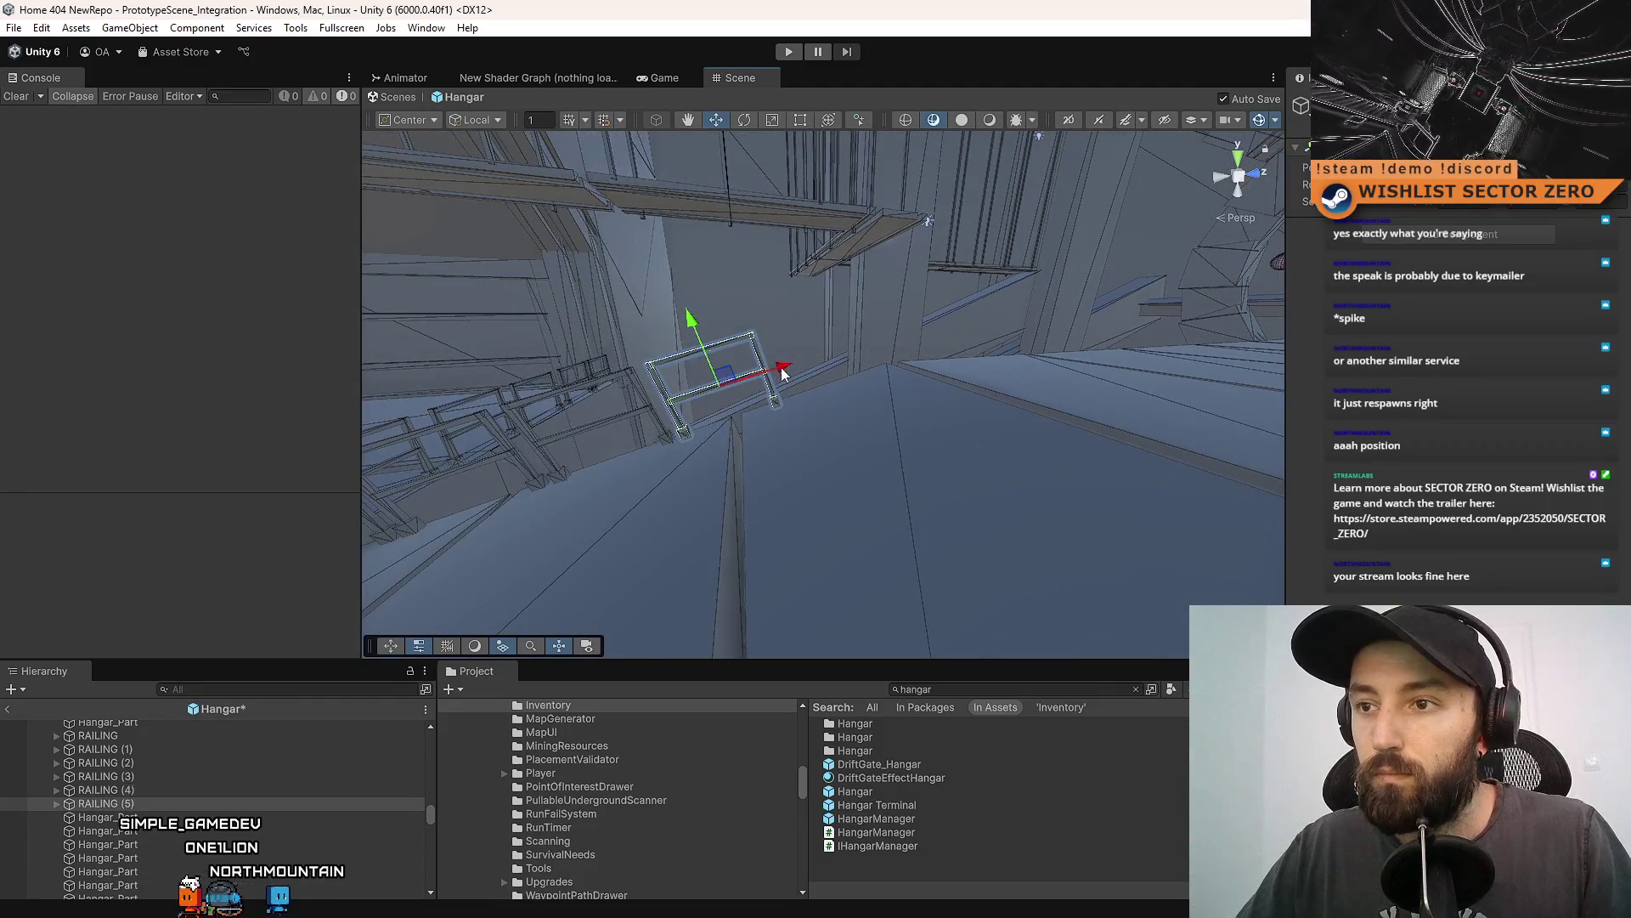
pyautogui.hotkey('ctrl', 's')
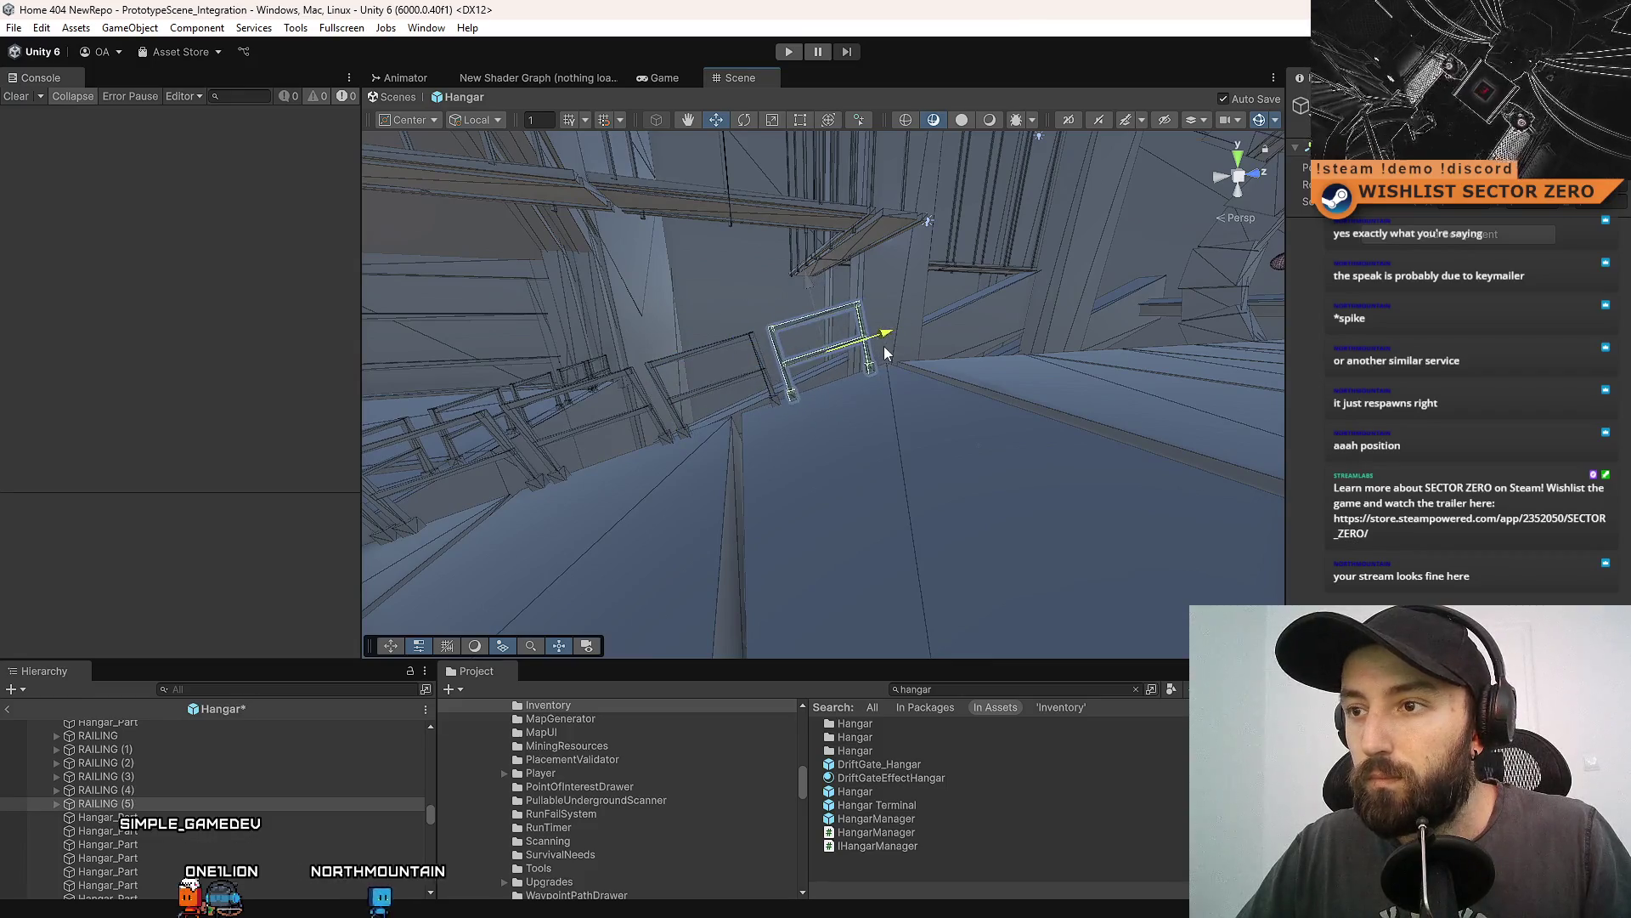
pyautogui.moveTo(883, 345)
pyautogui.mouseDown()
pyautogui.moveTo(1104, 391)
pyautogui.moveTo(1394, 417)
pyautogui.moveTo(948, 427)
pyautogui.moveTo(808, 467)
pyautogui.moveTo(881, 466)
pyautogui.moveTo(924, 408)
pyautogui.moveTo(922, 380)
pyautogui.moveTo(830, 429)
pyautogui.moveTo(787, 412)
pyautogui.moveTo(511, 632)
pyautogui.mouseUp()
# Rotate RAILING (1) through (5) to run along the walkway and duplicate them.
pyautogui.scroll(2, 140, 814)
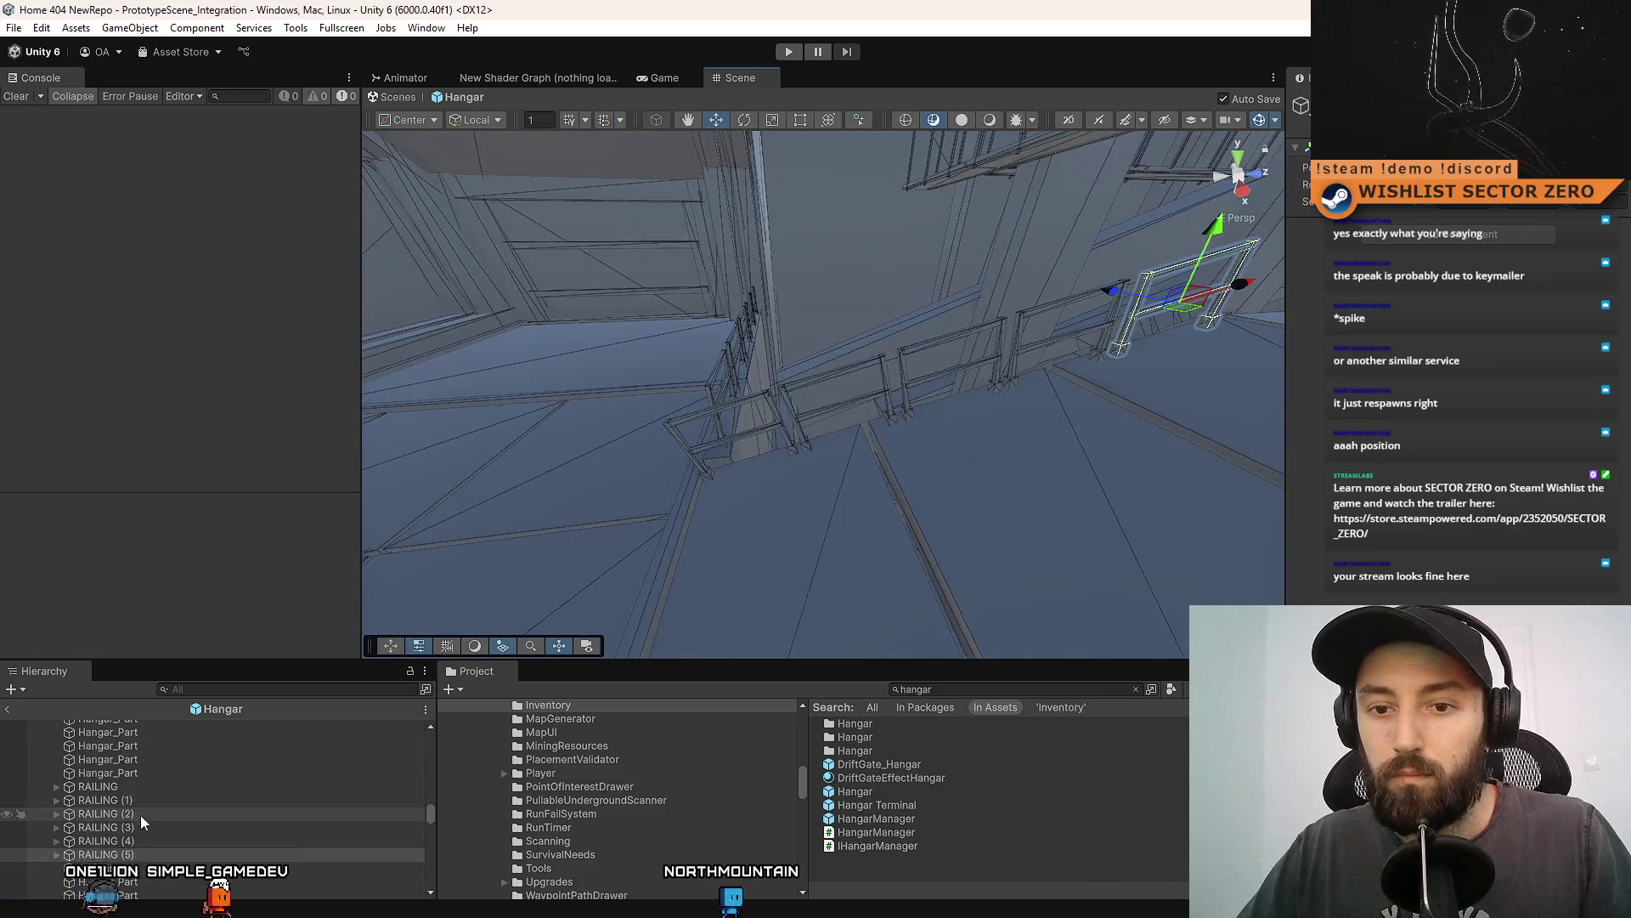
pyautogui.keyDown('shift'); pyautogui.click(164, 790); pyautogui.keyUp('shift')
pyautogui.press('f')
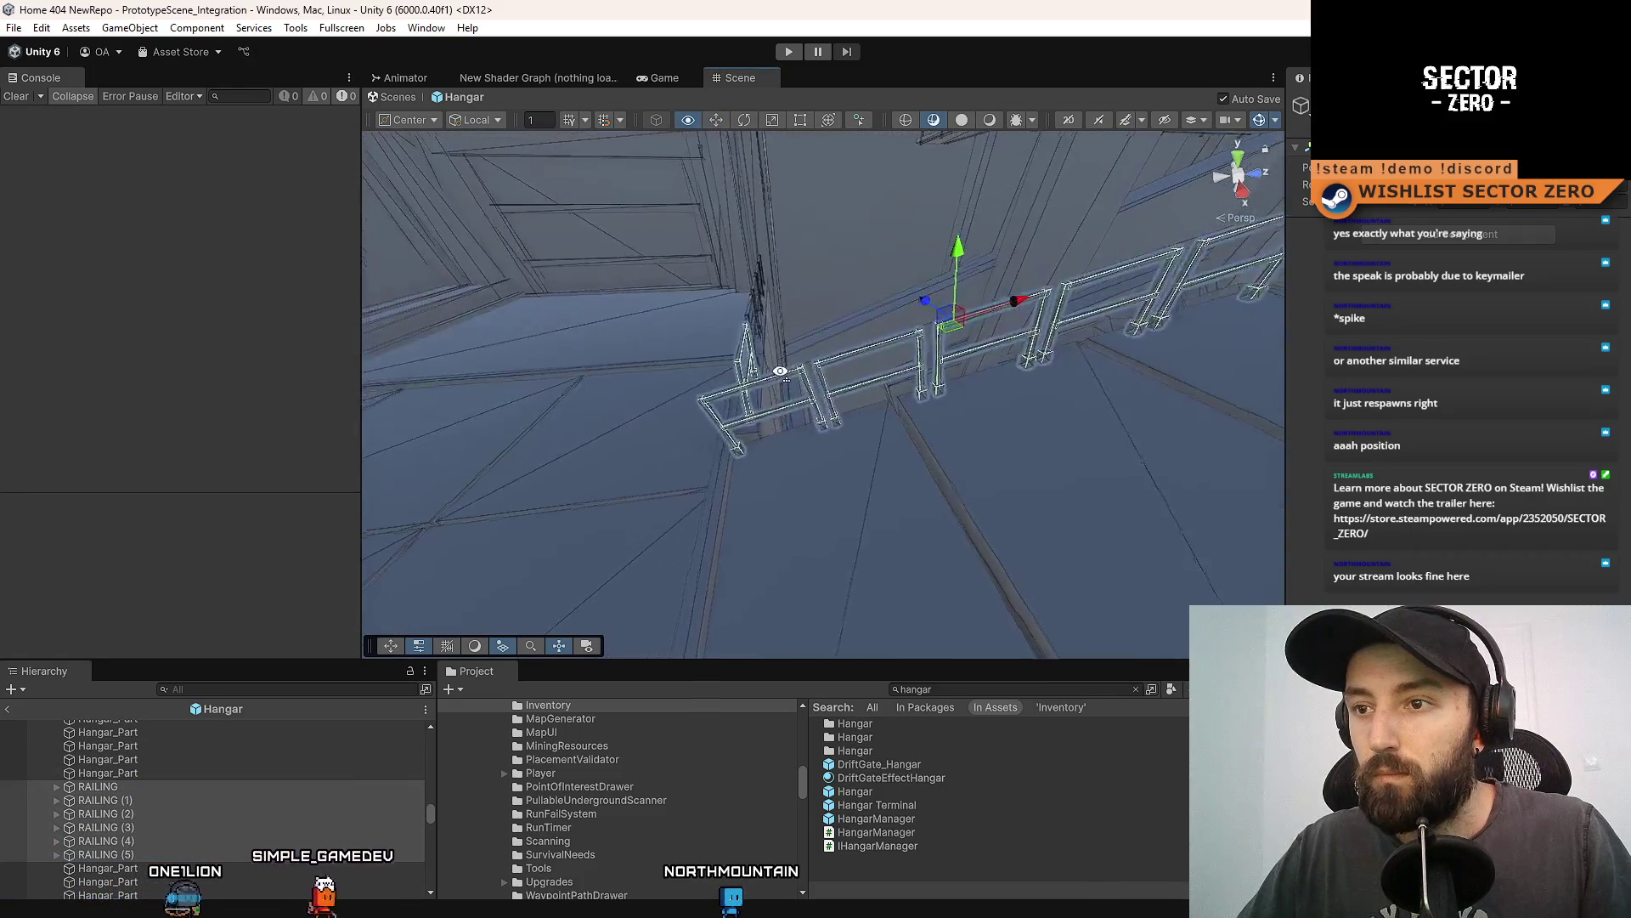
pyautogui.click(133, 801)
pyautogui.keyDown('shift'); pyautogui.click(130, 851); pyautogui.keyUp('shift')
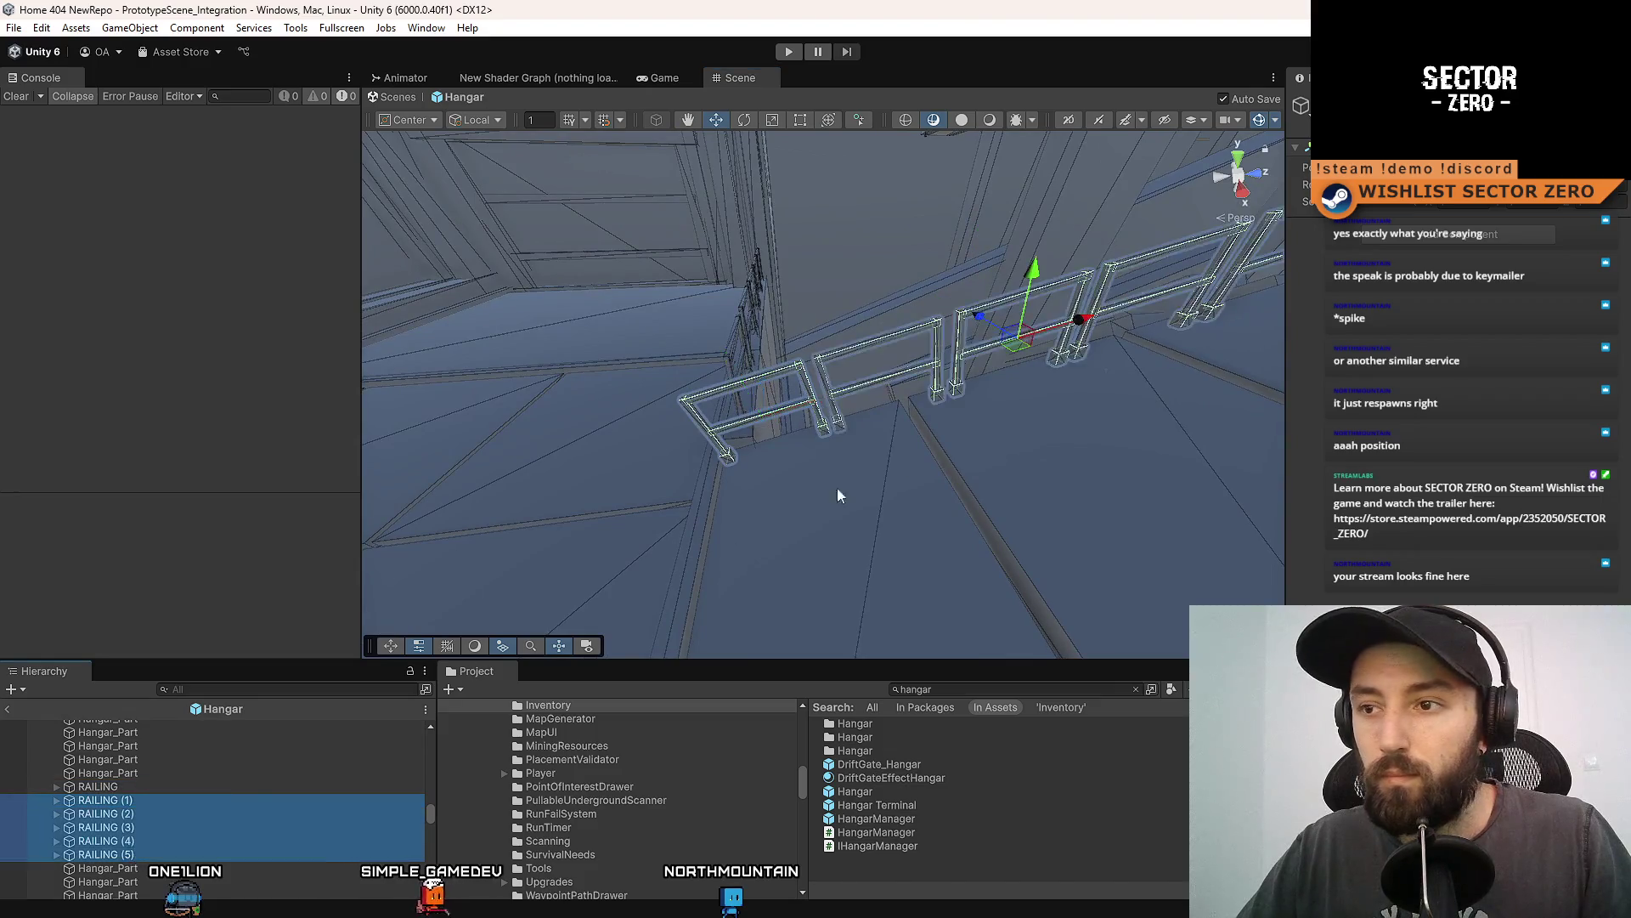
pyautogui.press('f')
pyautogui.moveTo(838, 488)
pyautogui.mouseDown()
pyautogui.moveTo(862, 426)
pyautogui.moveTo(909, 410)
pyautogui.mouseUp()
pyautogui.press('e')
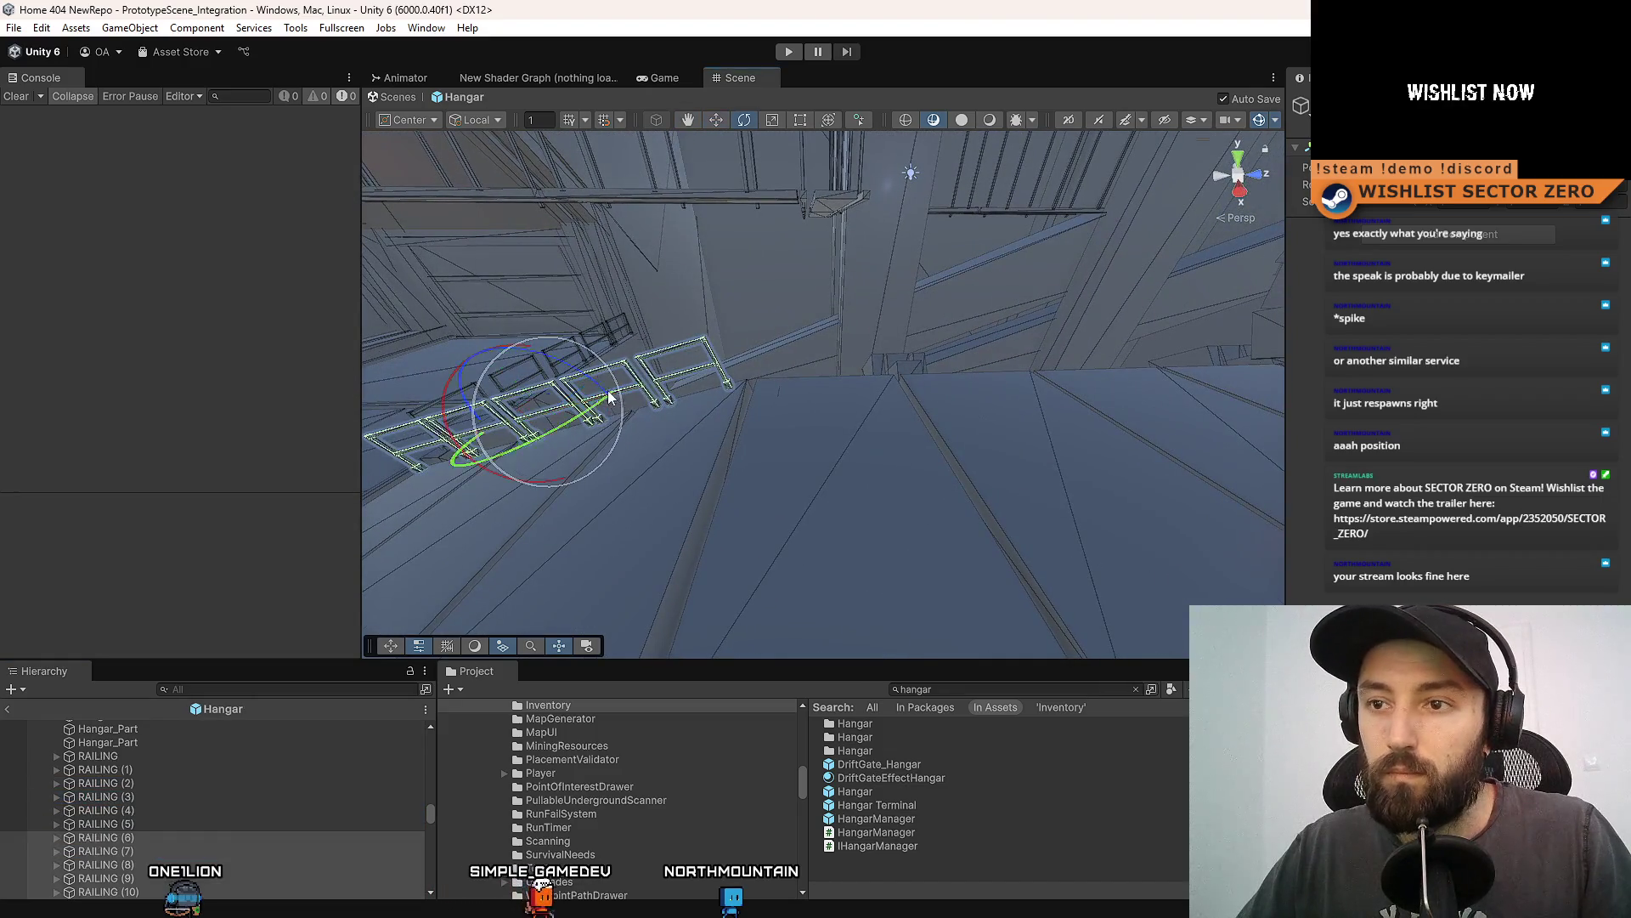
pyautogui.moveTo(603, 380)
pyautogui.mouseDown()
pyautogui.moveTo(1019, 348)
pyautogui.moveTo(965, 357)
pyautogui.moveTo(958, 377)
pyautogui.moveTo(969, 351)
pyautogui.moveTo(903, 367)
pyautogui.moveTo(985, 345)
pyautogui.mouseUp()
pyautogui.moveTo(936, 398)
pyautogui.mouseDown()
pyautogui.moveTo(993, 339)
pyautogui.moveTo(955, 317)
pyautogui.moveTo(692, 327)
pyautogui.moveTo(701, 380)
pyautogui.moveTo(1068, 355)
pyautogui.mouseUp()
pyautogui.hotkey('ctrl', 'd')
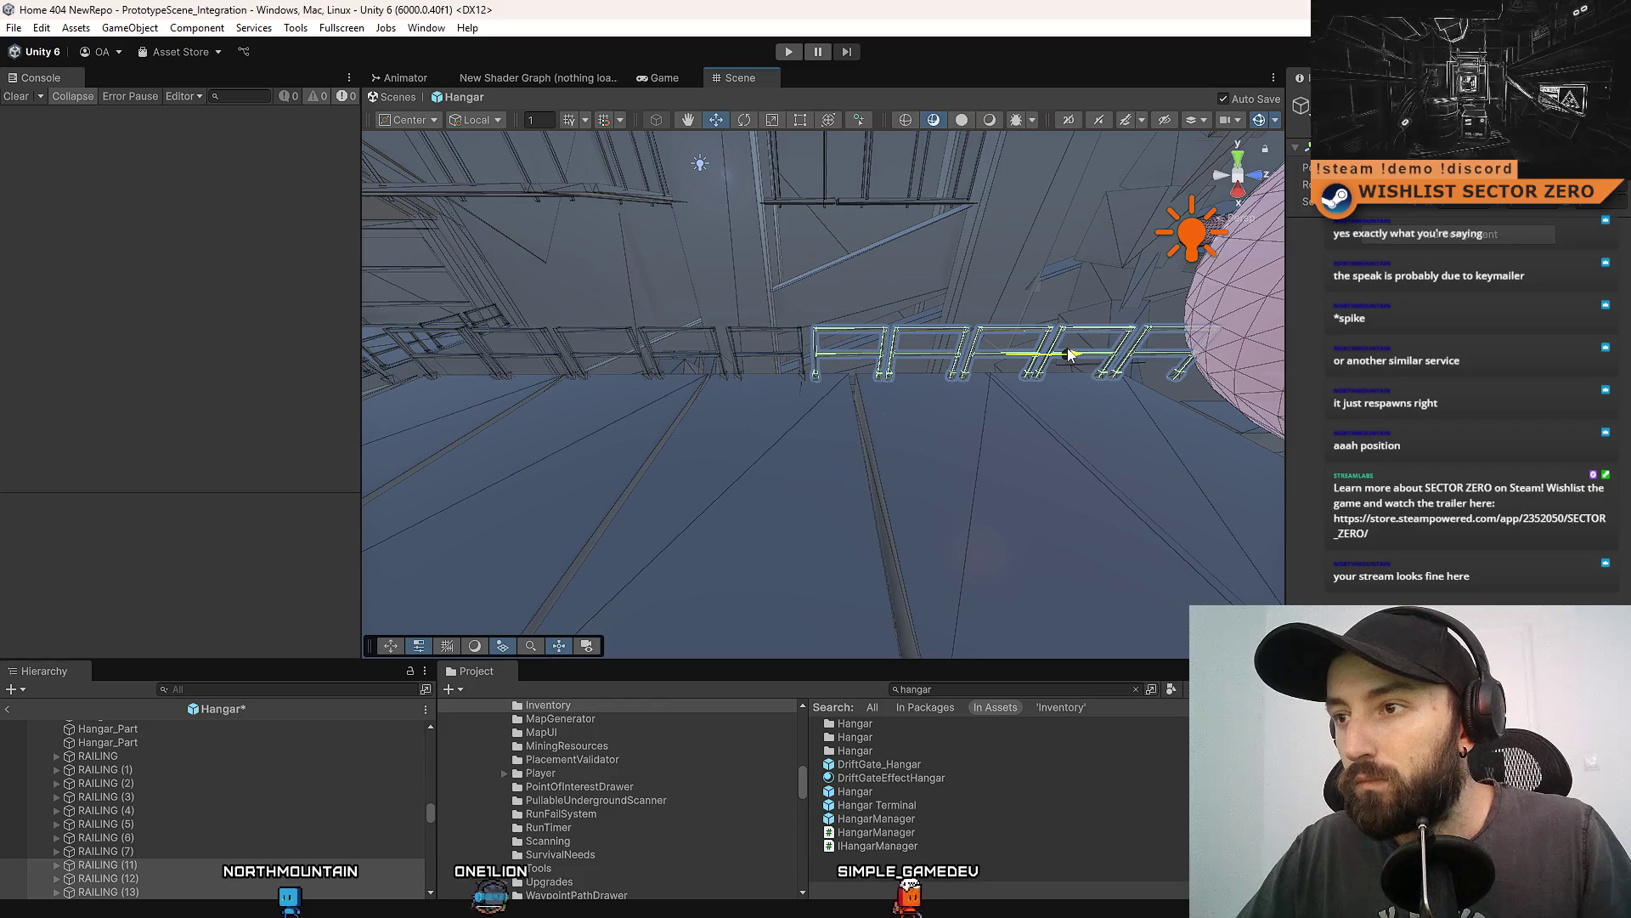
# Save the Hangar prefab and clear the current railing selection.
pyautogui.hotkey('ctrl', 's')
pyautogui.scroll(5, 1067, 348)
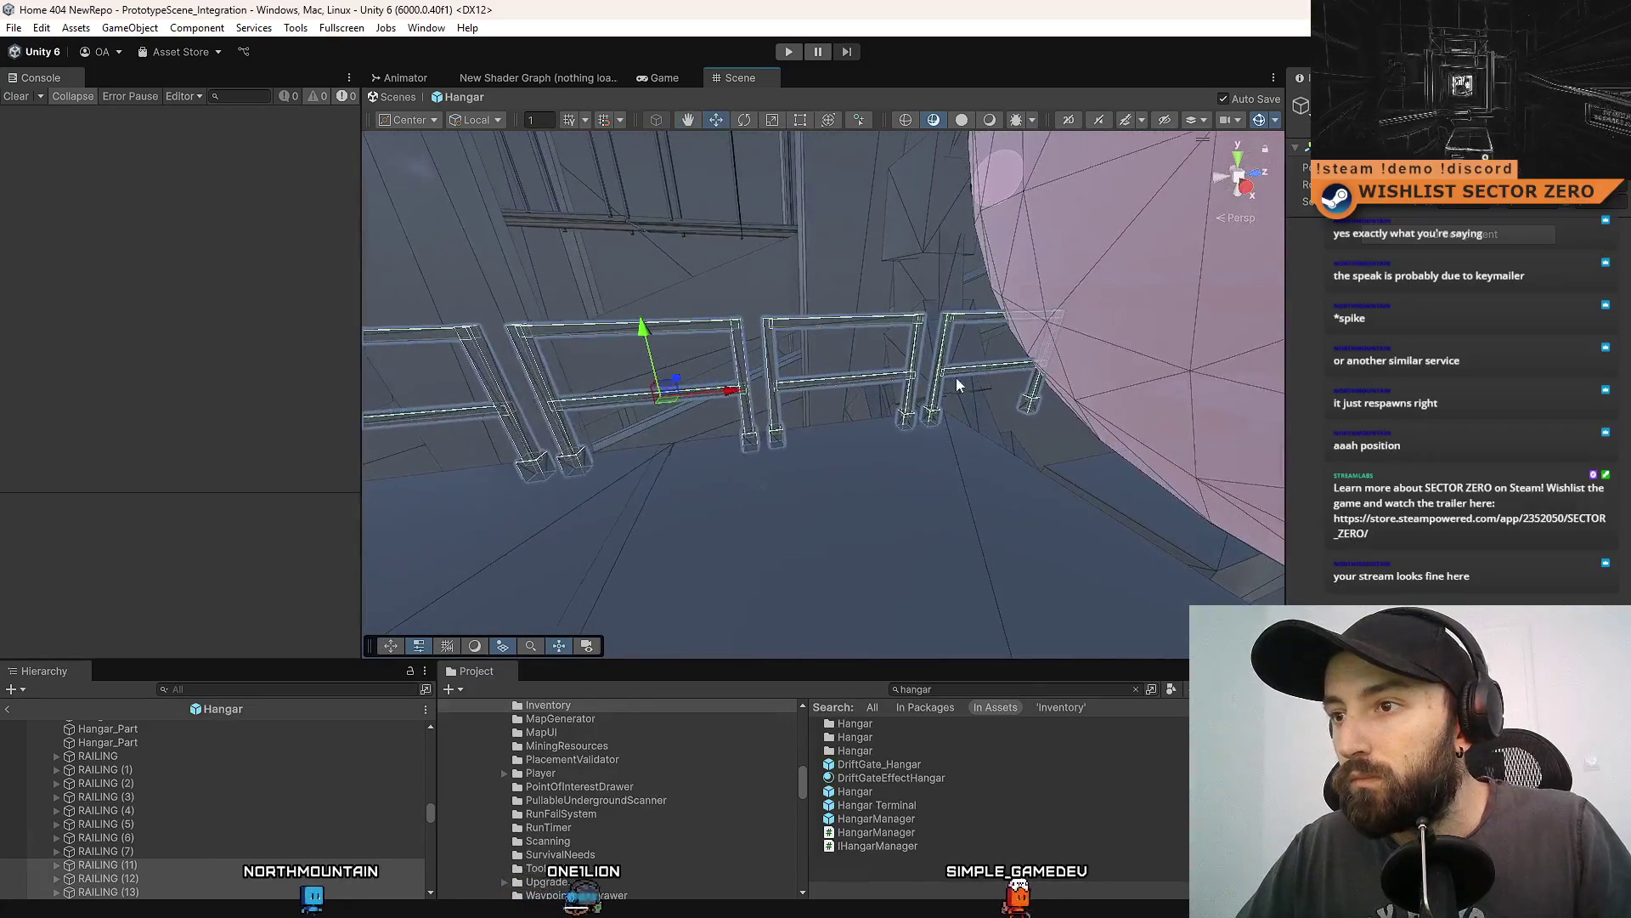
pyautogui.click(945, 376)
pyautogui.click(945, 379)
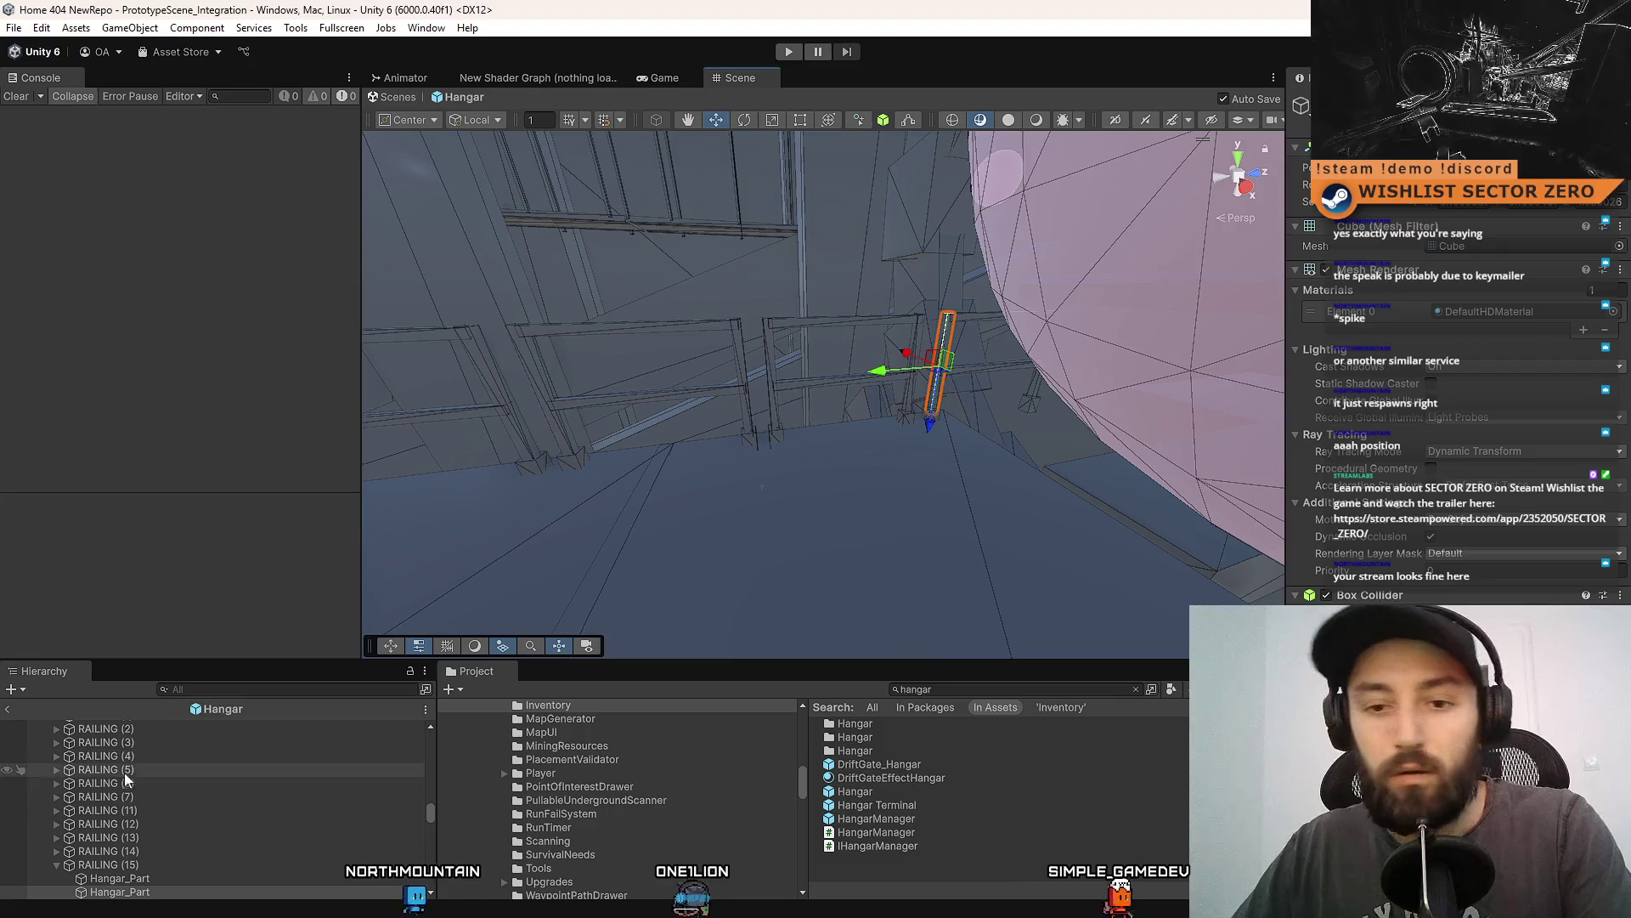
pyautogui.hotkey('shift', 'd')
pyautogui.scroll(4, 165, 858)
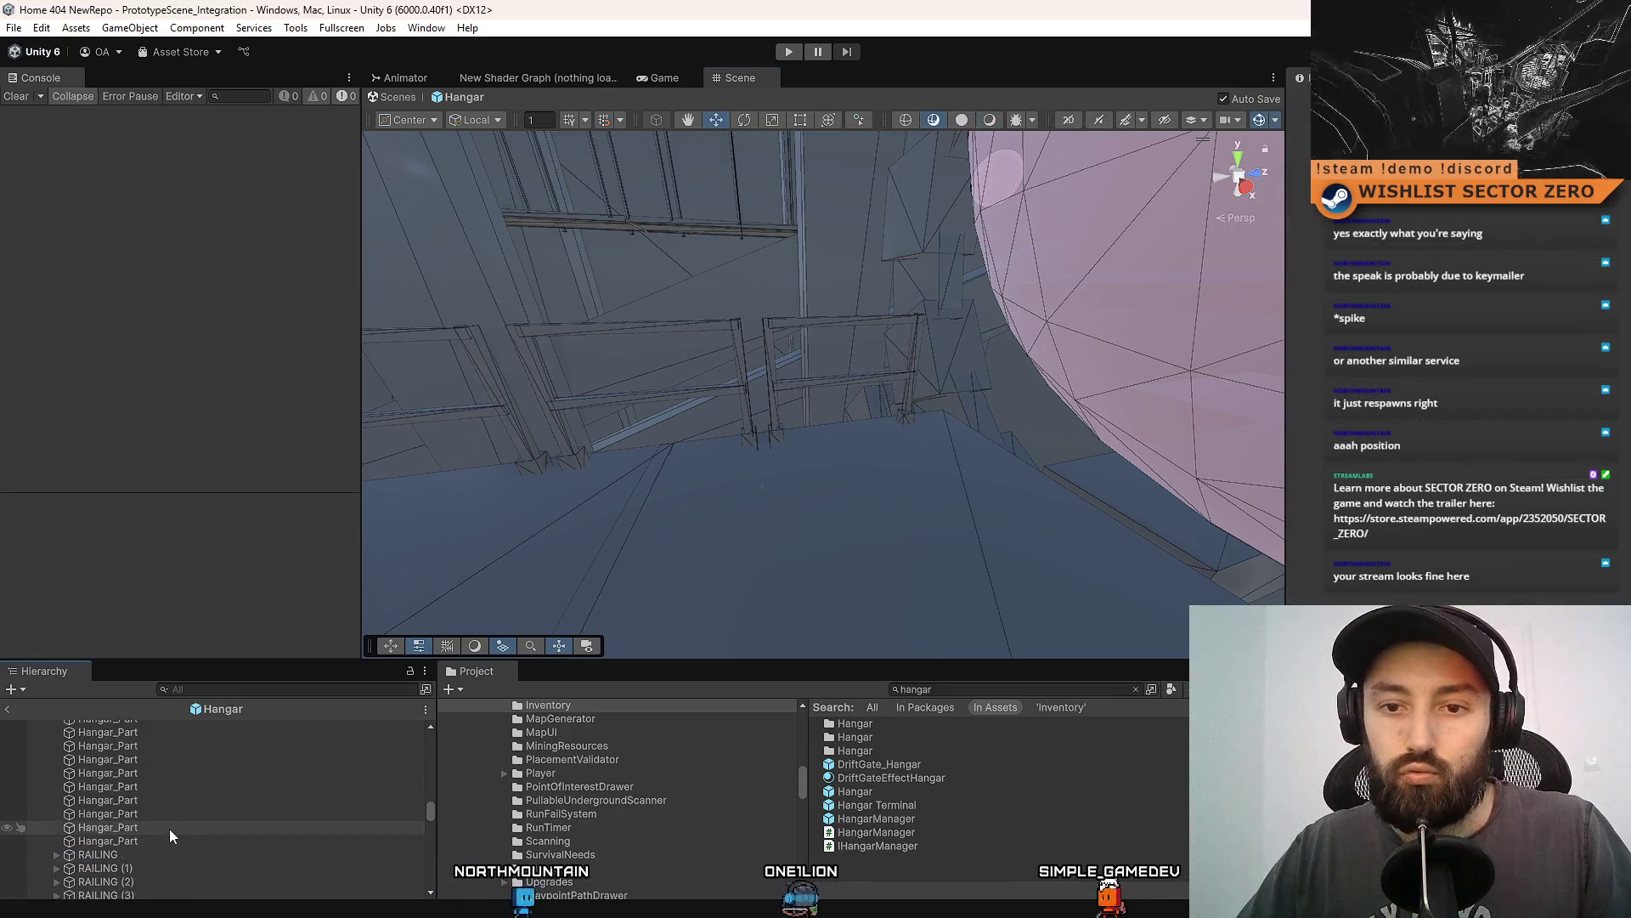
pyautogui.scroll(-3, 185, 848)
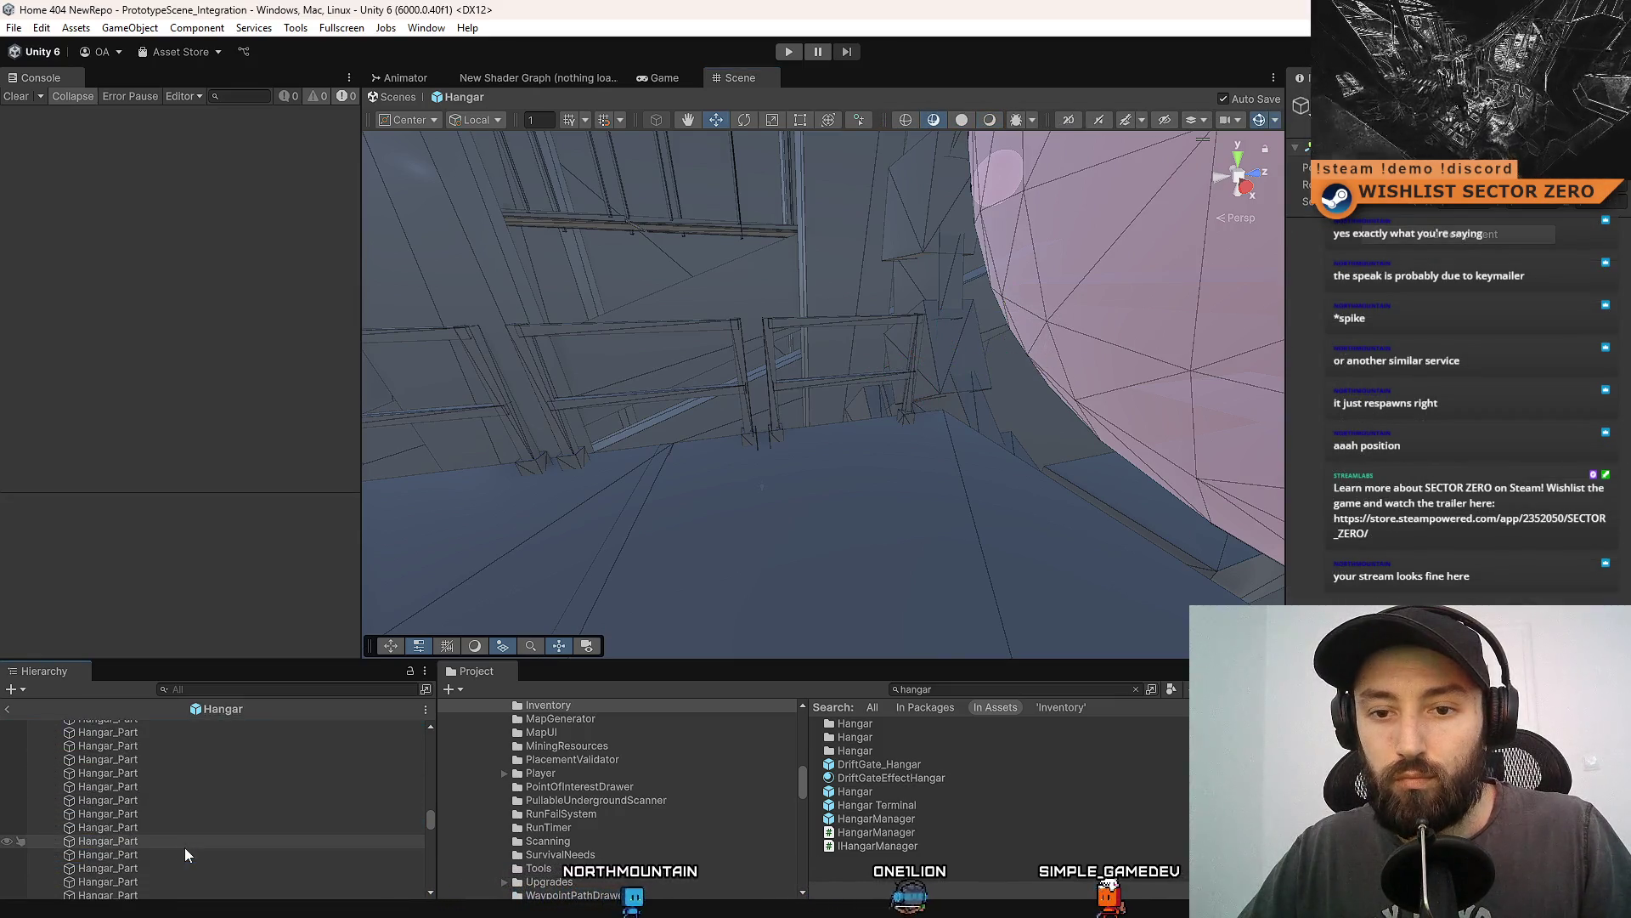
pyautogui.scroll(3, 186, 848)
# Duplicate a group of railing pieces and slide the copies along the walkway.
pyautogui.keyDown('shift'); pyautogui.click(170, 790); pyautogui.keyUp('shift')
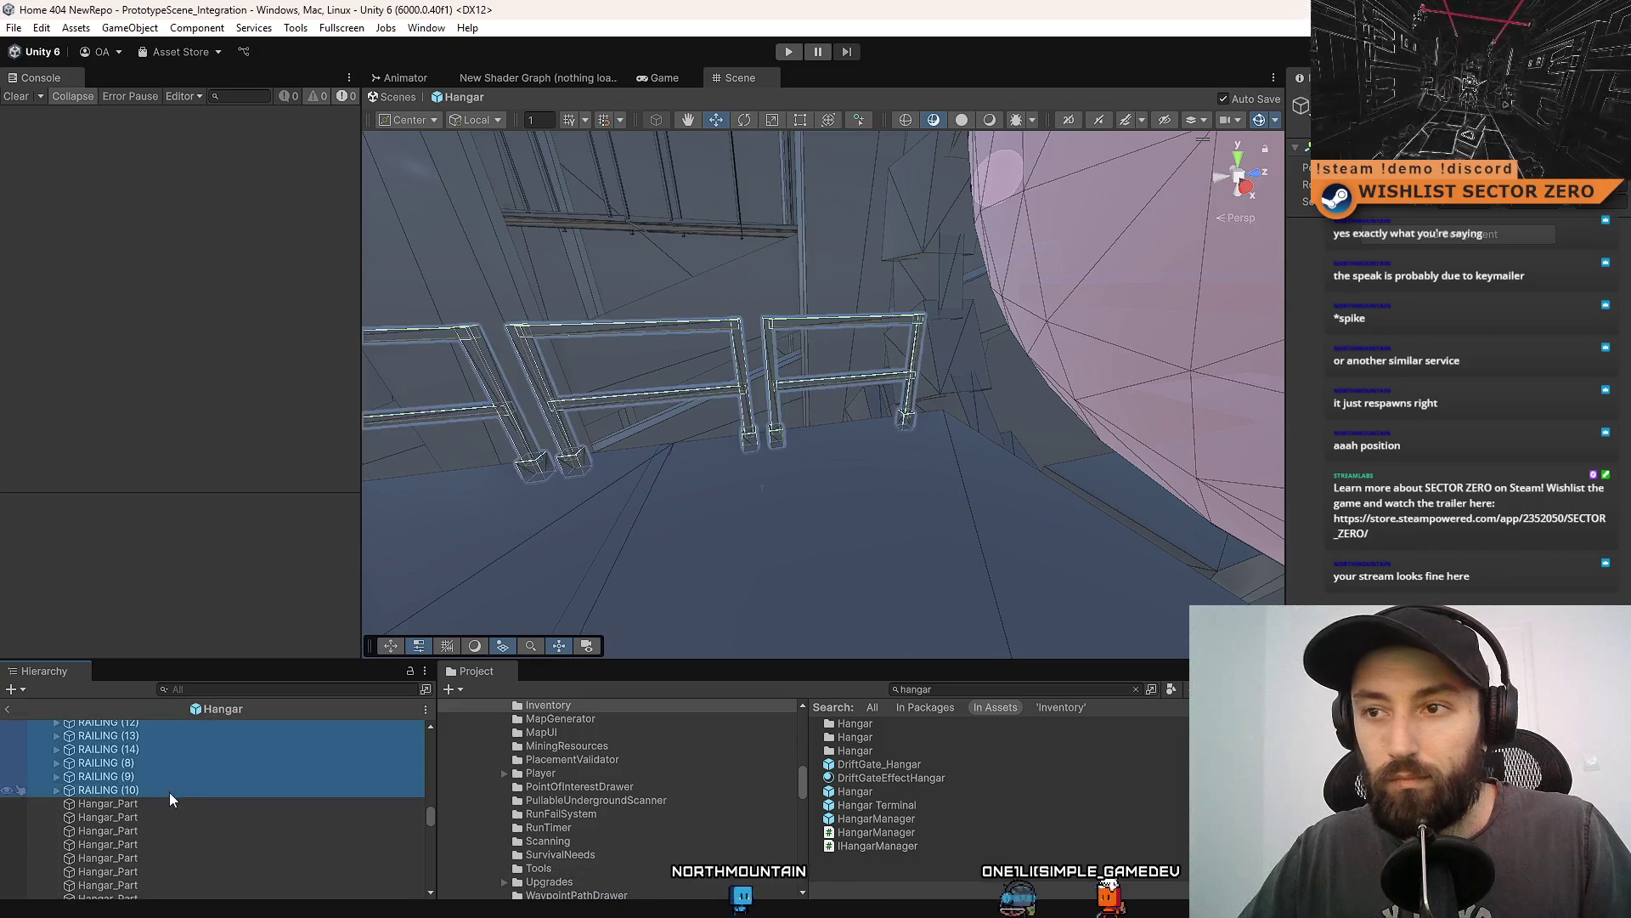
pyautogui.moveTo(731, 475)
pyautogui.mouseDown()
pyautogui.moveTo(779, 509)
pyautogui.moveTo(853, 641)
pyautogui.moveTo(976, 349)
pyautogui.mouseUp()
pyautogui.hotkey('ctrl', 'd')
pyautogui.moveTo(887, 270)
pyautogui.mouseDown()
pyautogui.moveTo(952, 356)
pyautogui.moveTo(1134, 331)
pyautogui.moveTo(1062, 289)
pyautogui.moveTo(917, 270)
pyautogui.mouseUp()
pyautogui.moveTo(704, 273)
pyautogui.mouseDown()
pyautogui.moveTo(419, 291)
pyautogui.moveTo(583, 353)
pyautogui.moveTo(863, 390)
pyautogui.moveTo(539, 292)
pyautogui.moveTo(248, 760)
pyautogui.mouseUp()
# Select RAILING (1) through RAILING (11) together and orbit around them.
pyautogui.scroll(3, 165, 817)
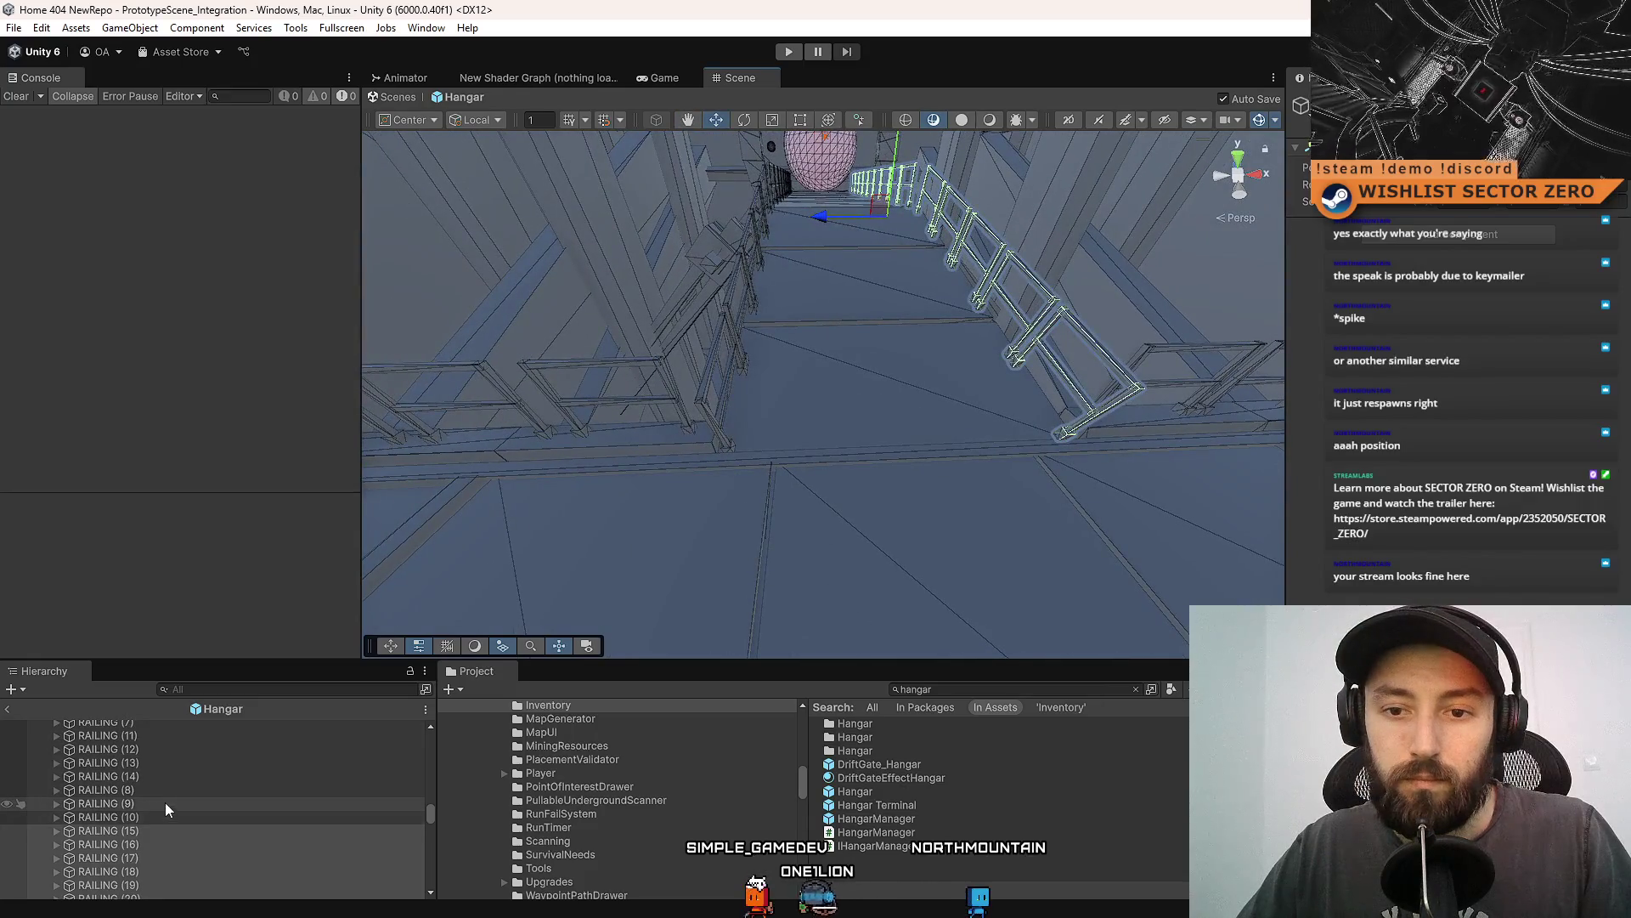
pyautogui.click(168, 801)
pyautogui.scroll(3, 175, 798)
pyautogui.keyDown('shift'); pyautogui.click(170, 792); pyautogui.keyUp('shift')
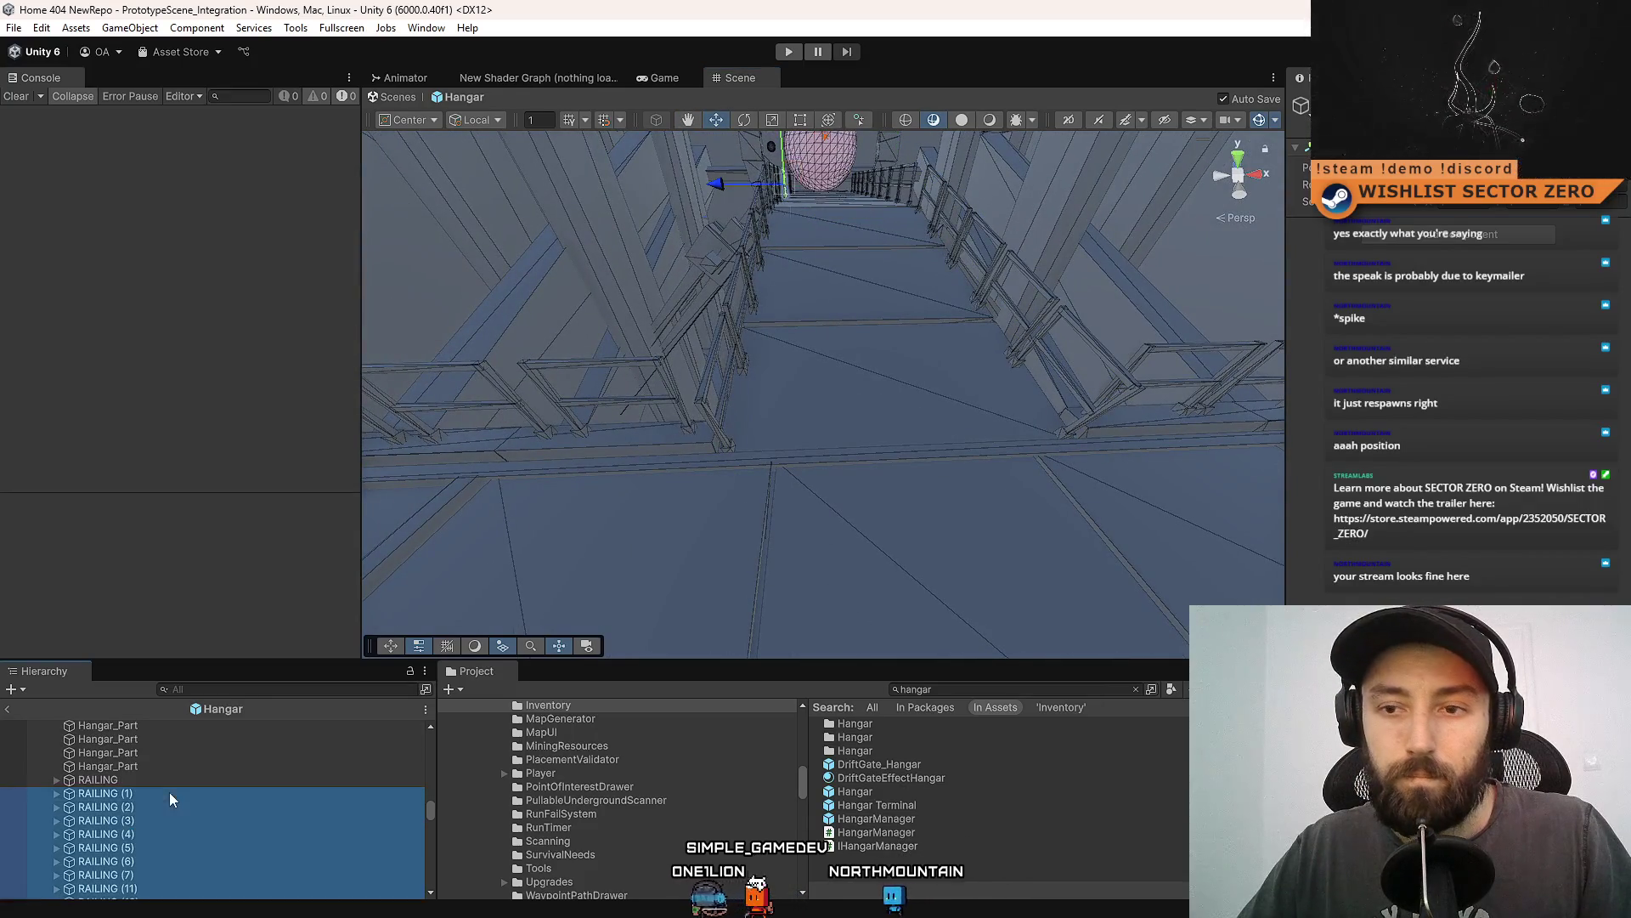
pyautogui.moveTo(771, 330)
pyautogui.mouseDown()
pyautogui.moveTo(757, 204)
pyautogui.moveTo(849, 280)
pyautogui.moveTo(833, 244)
pyautogui.moveTo(689, 189)
pyautogui.moveTo(627, 247)
pyautogui.moveTo(627, 346)
pyautogui.moveTo(815, 366)
pyautogui.moveTo(876, 336)
pyautogui.moveTo(924, 419)
pyautogui.moveTo(948, 428)
pyautogui.moveTo(845, 408)
pyautogui.moveTo(742, 175)
pyautogui.mouseUp()
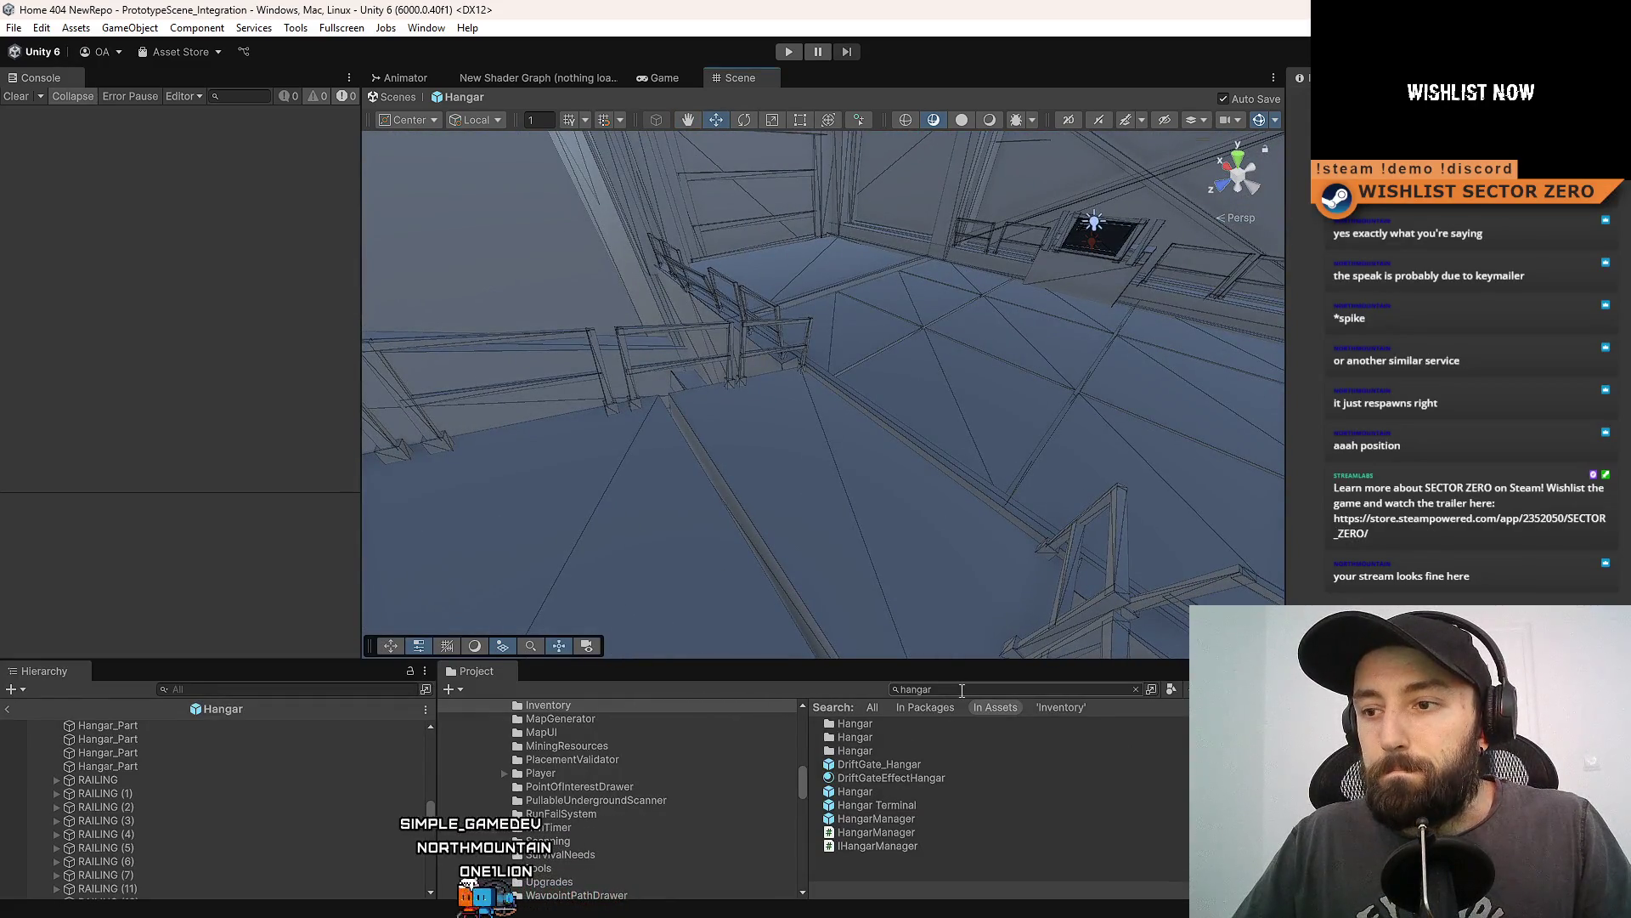
# Exit prefab mode, enter Play mode, and run the Game view fullscreen.
pyautogui.click(397, 97)
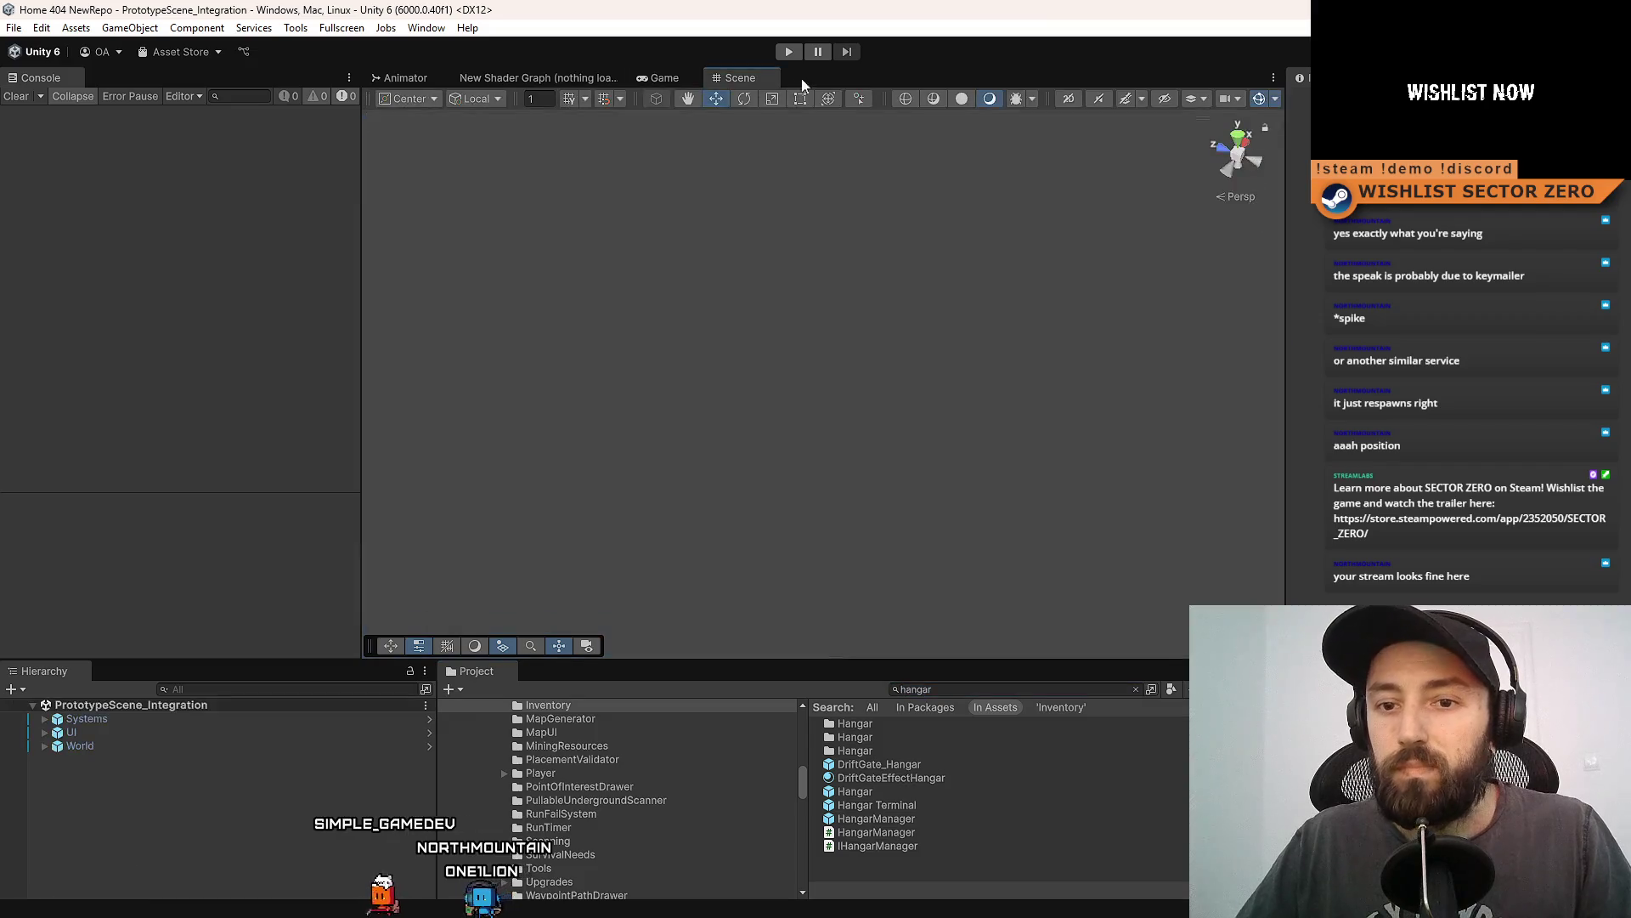
pyautogui.click(782, 51)
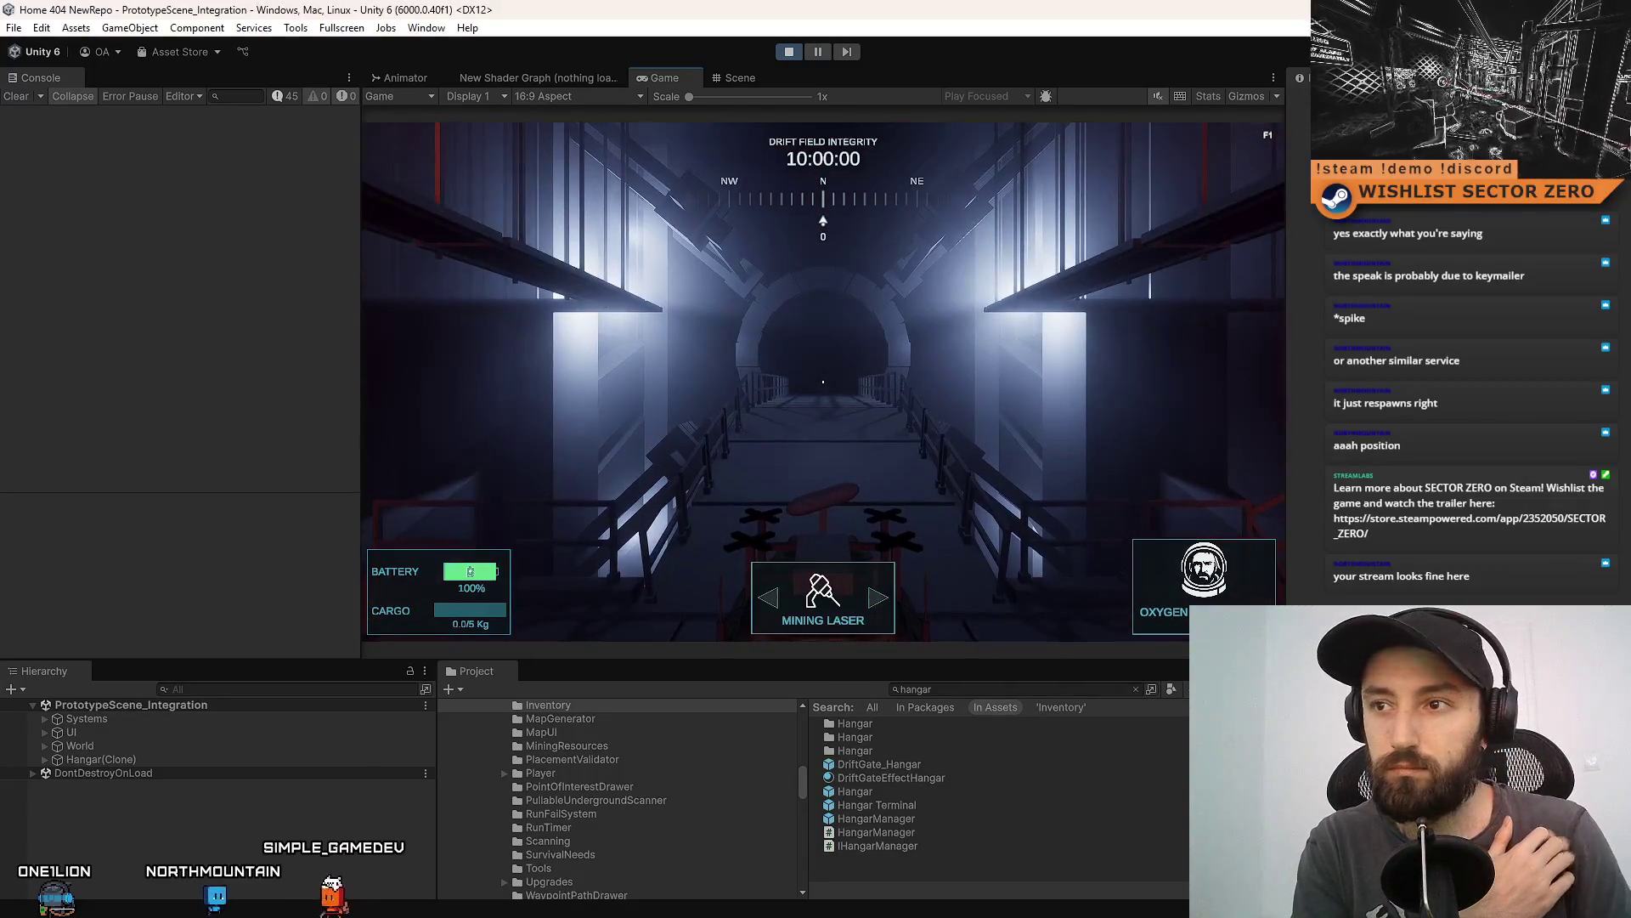
pyautogui.hotkey('alt', 'Tab')
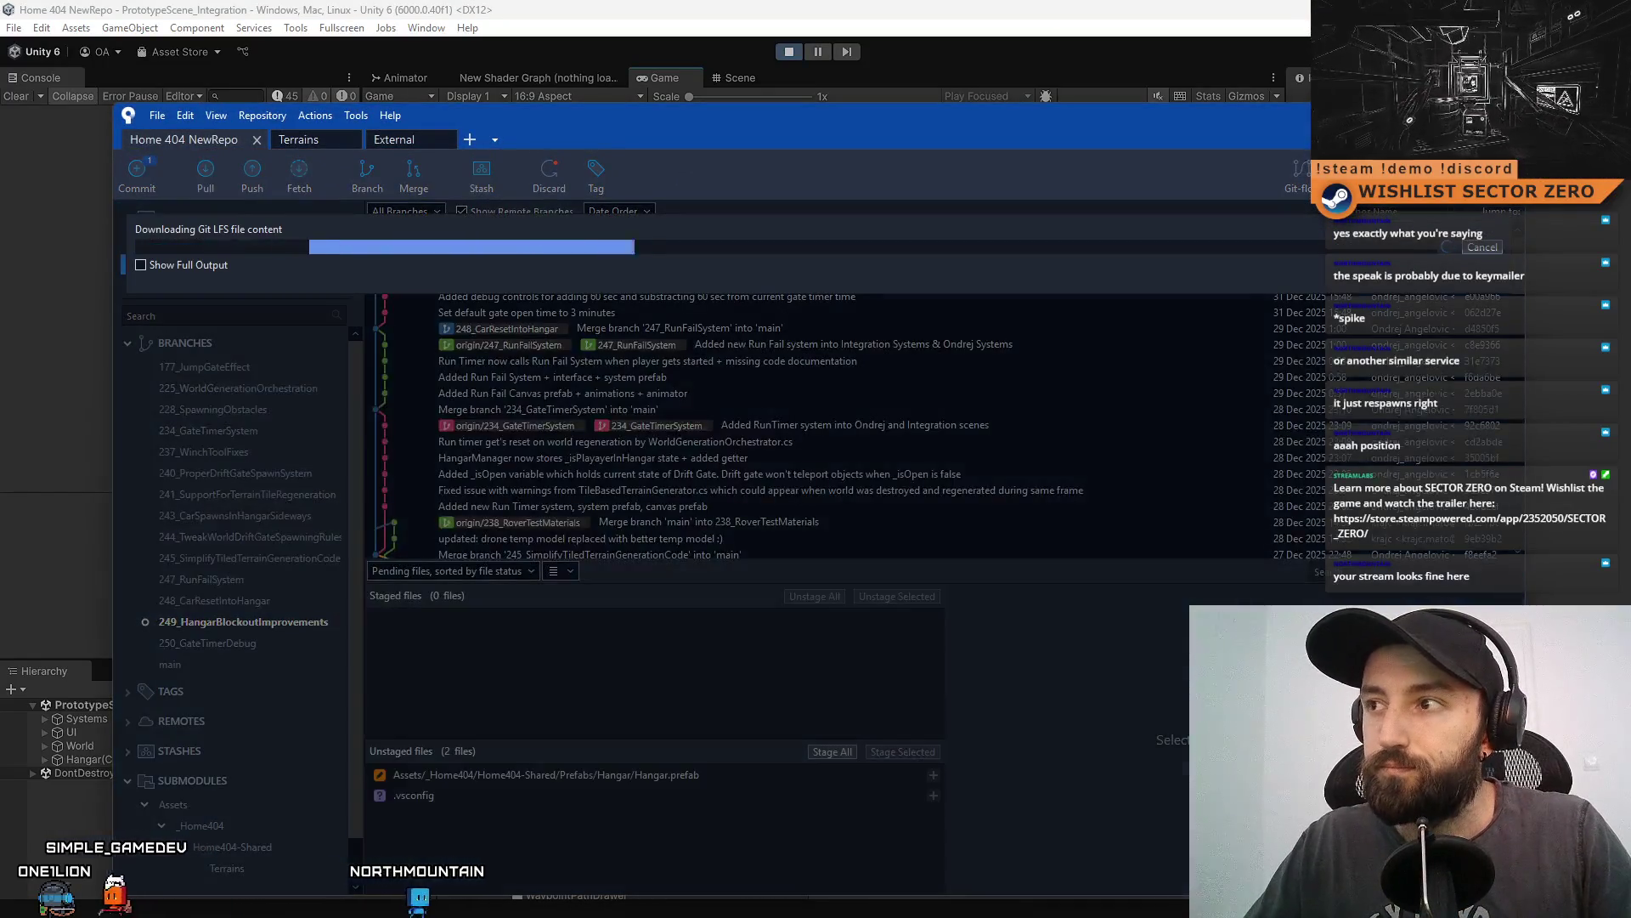
pyautogui.hotkey('alt', 'Tab')
pyautogui.press('F11')
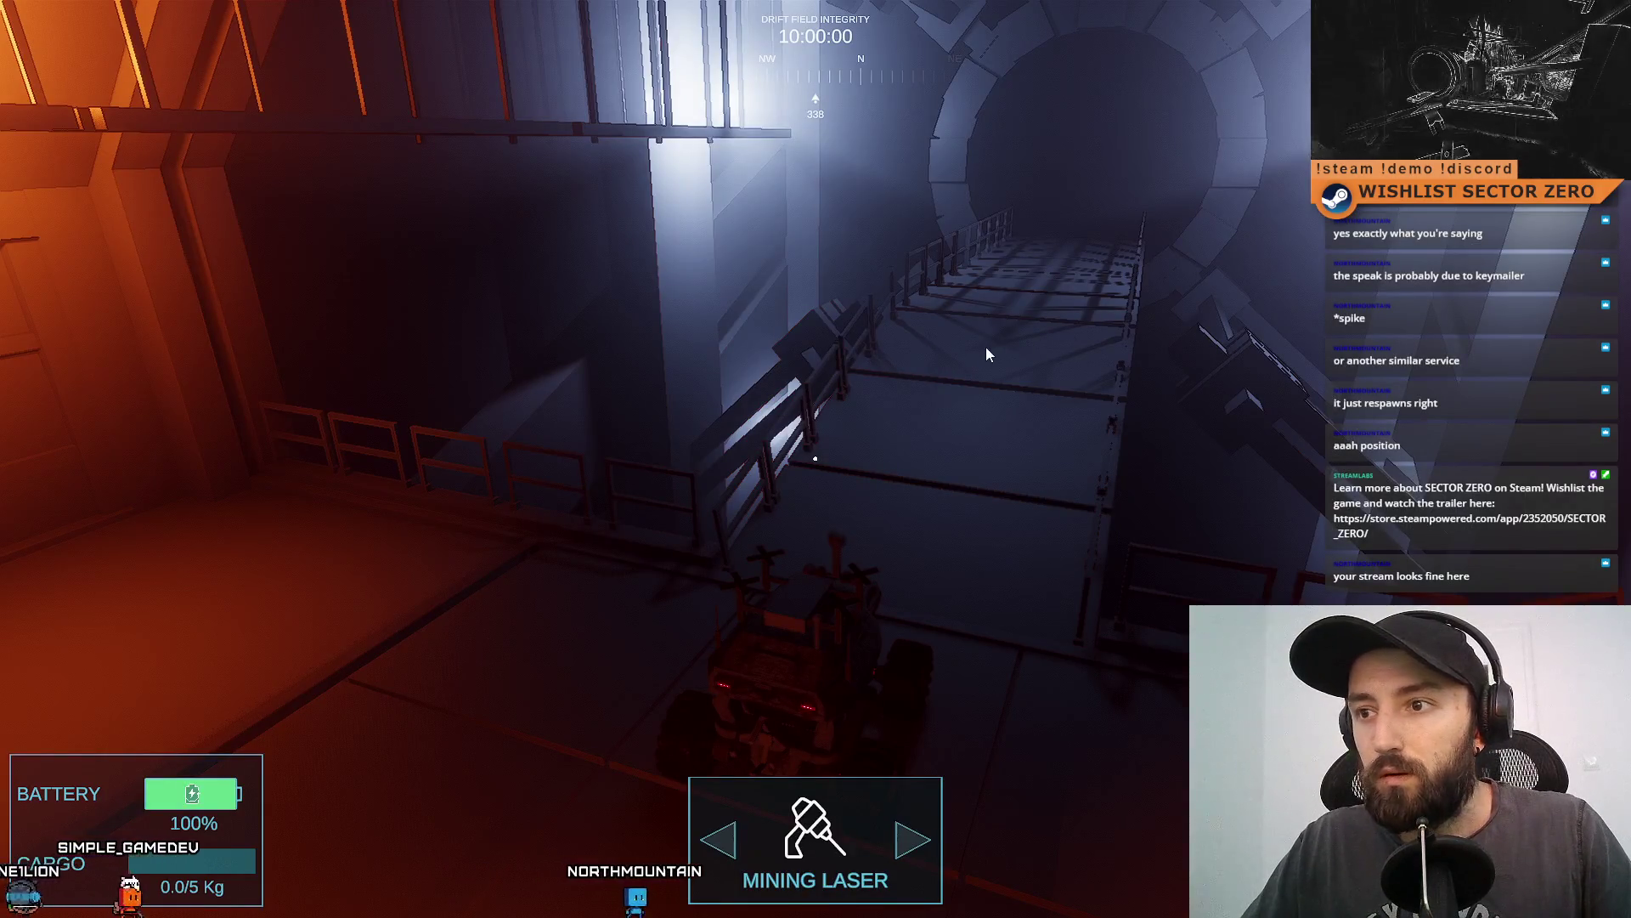
# In the Game view, drive the rover with WASD up the portal ramp, through the portal and along the bridge to the hangar.
pyautogui.click(1022, 354)
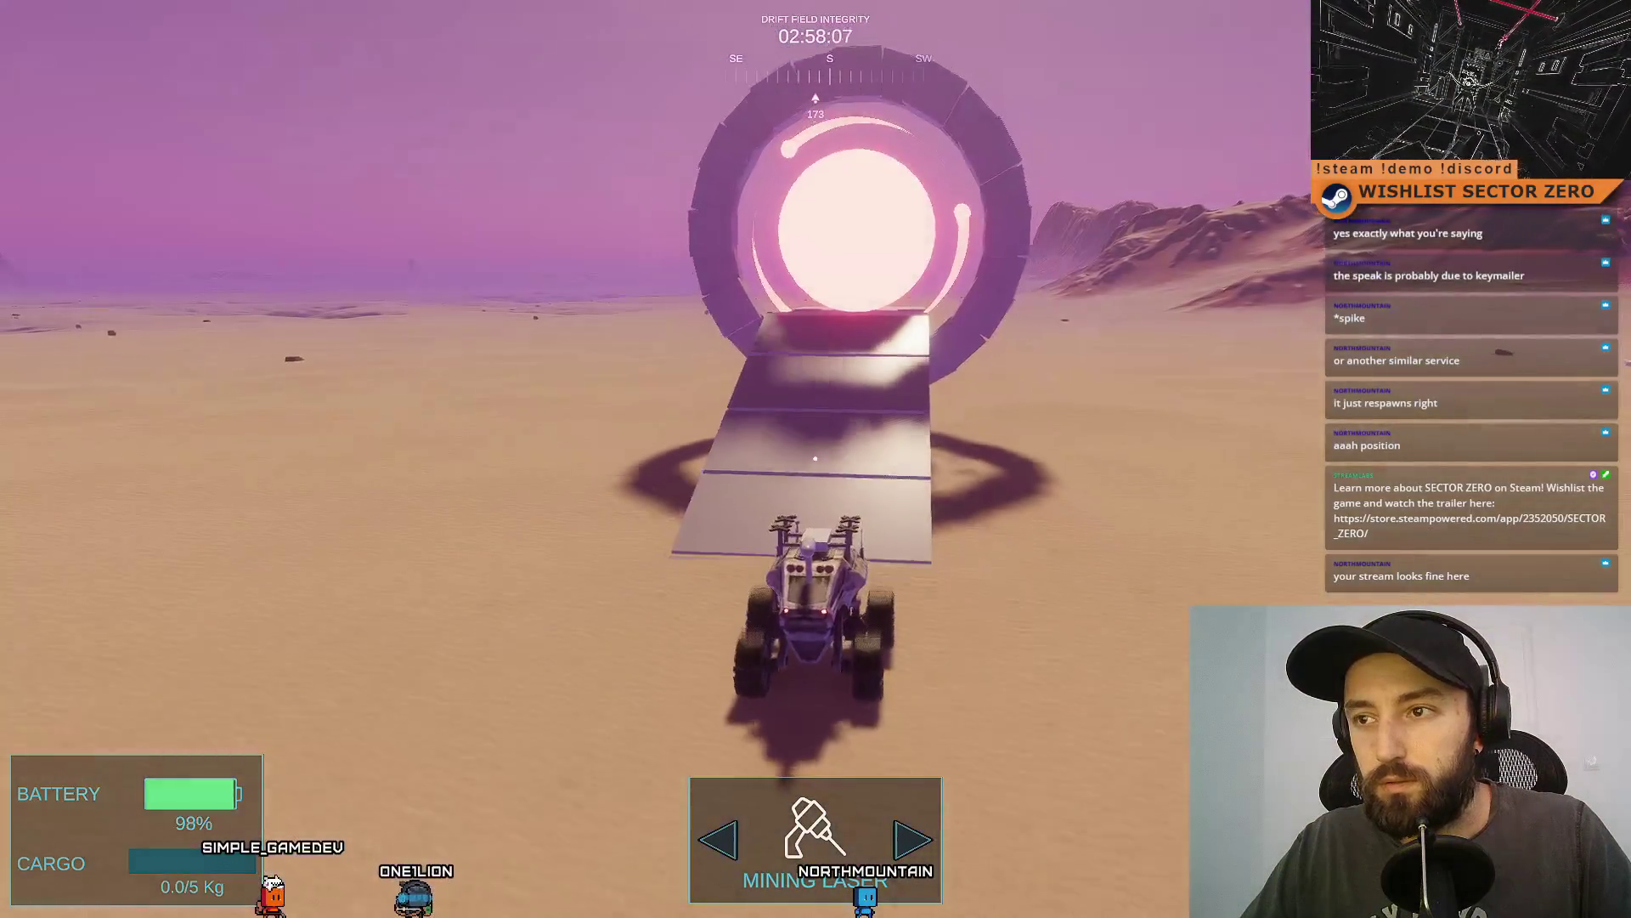
pyautogui.press('w')
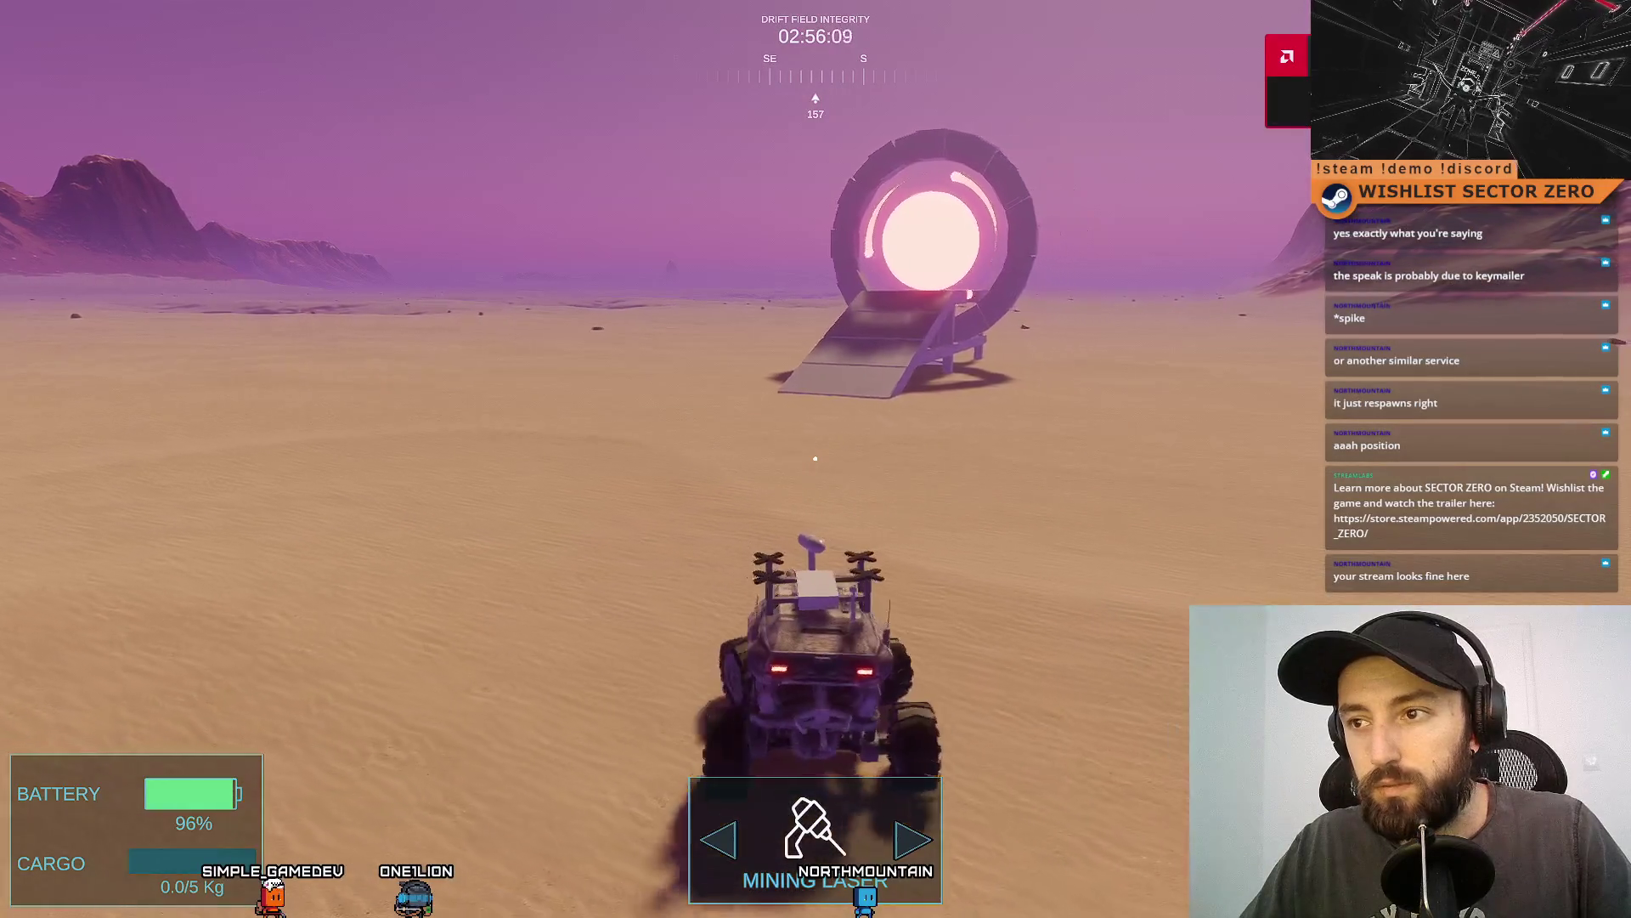
pyautogui.press('d')
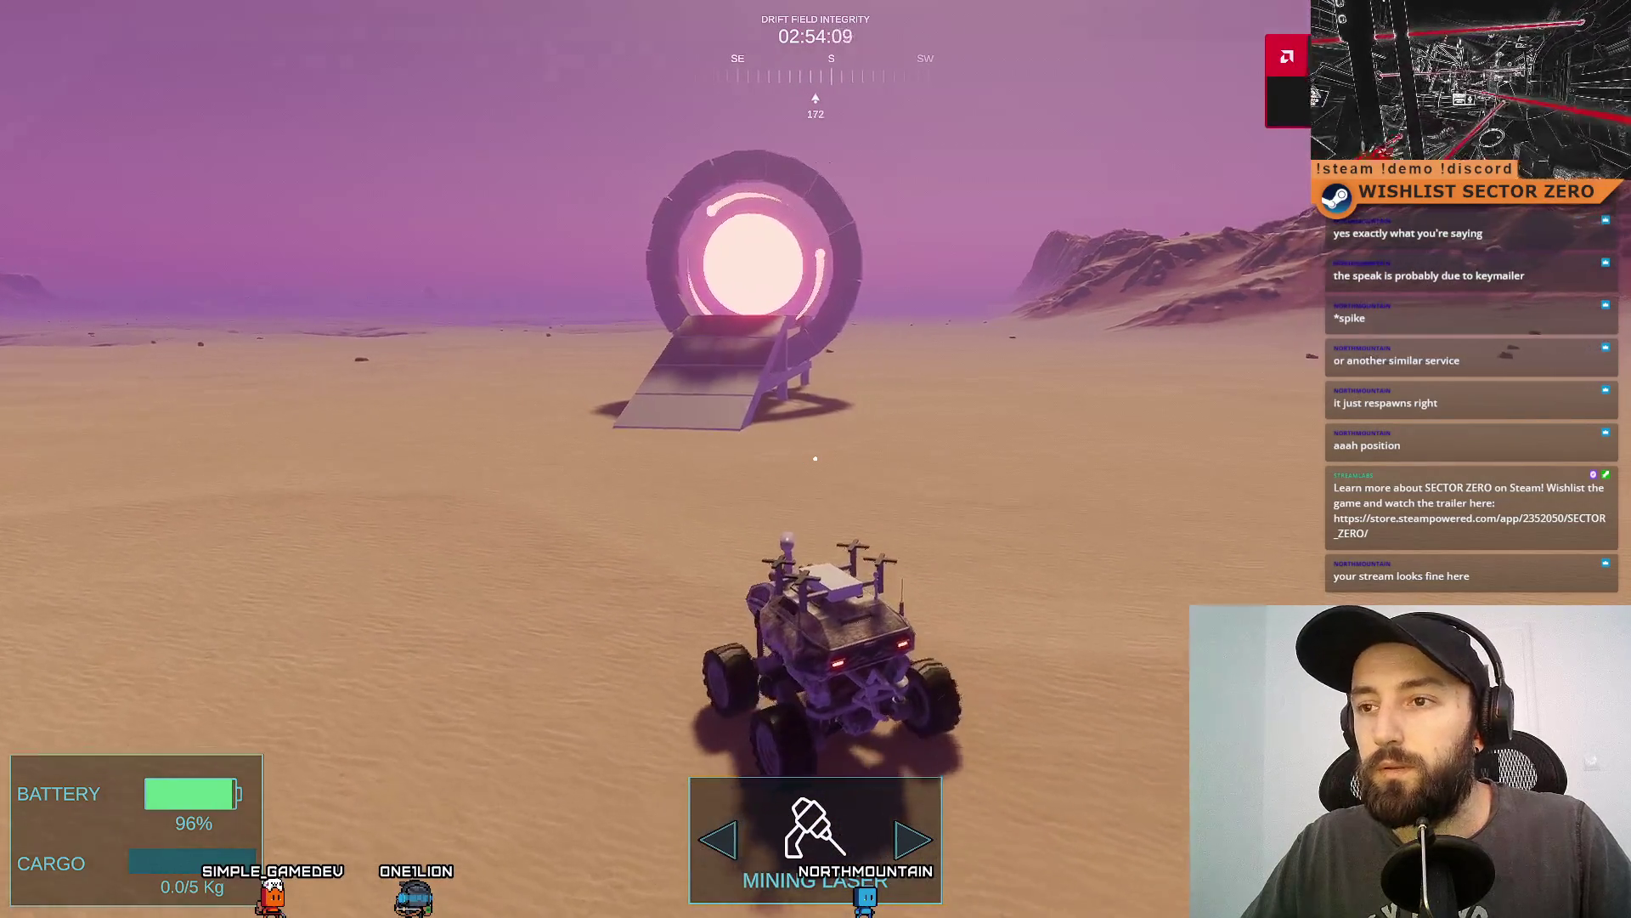
pyautogui.press('w')
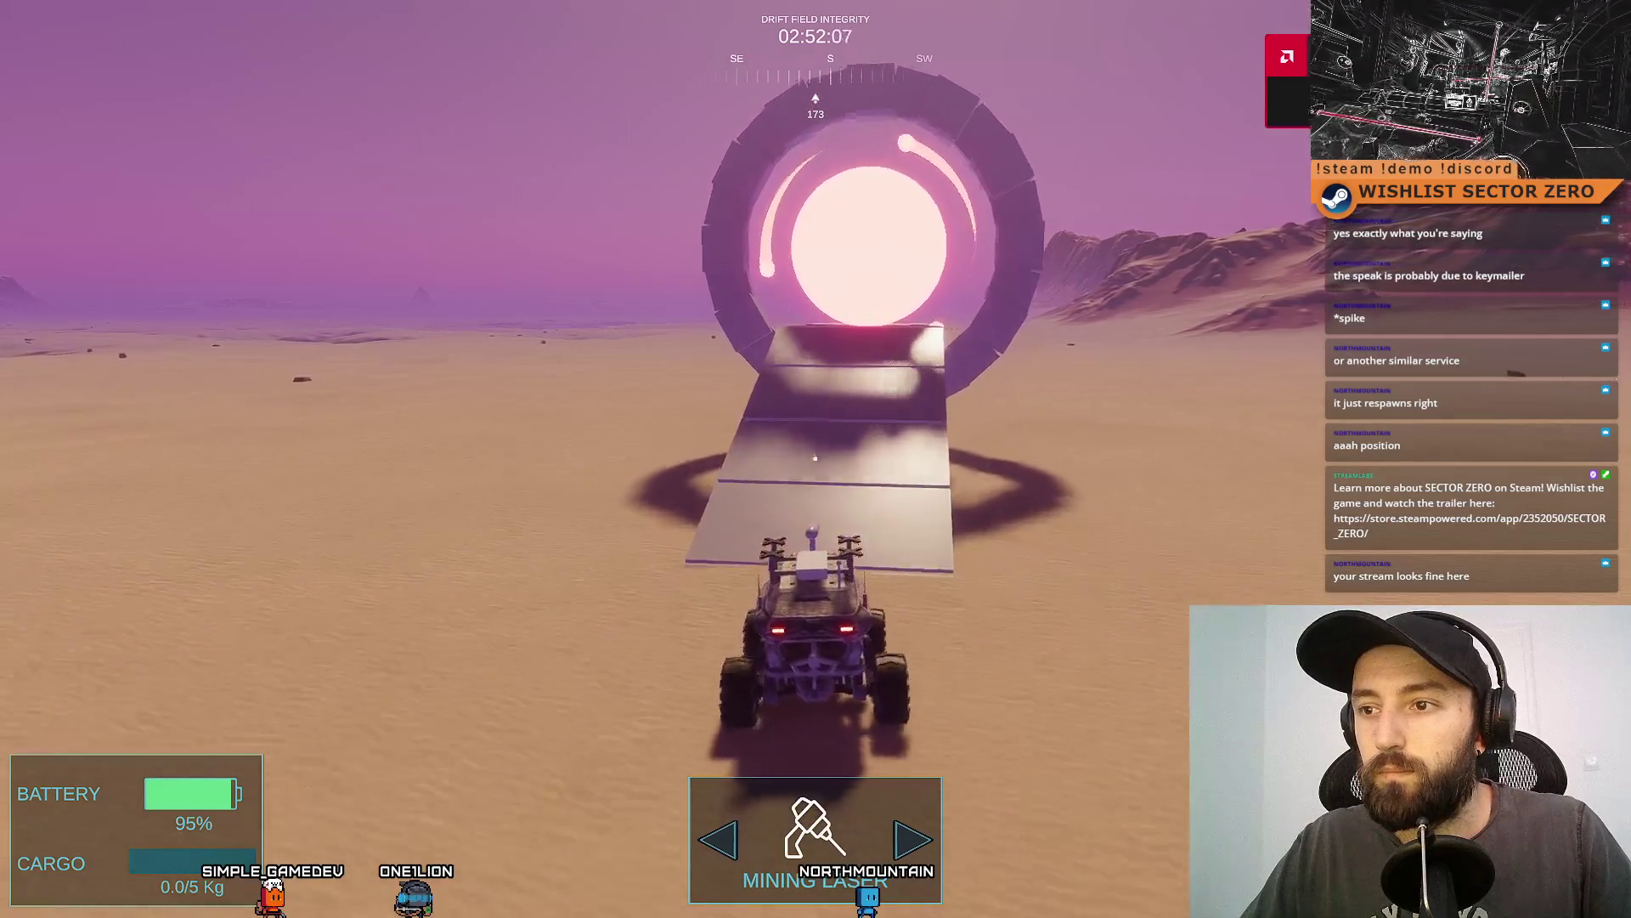
pyautogui.press('w')
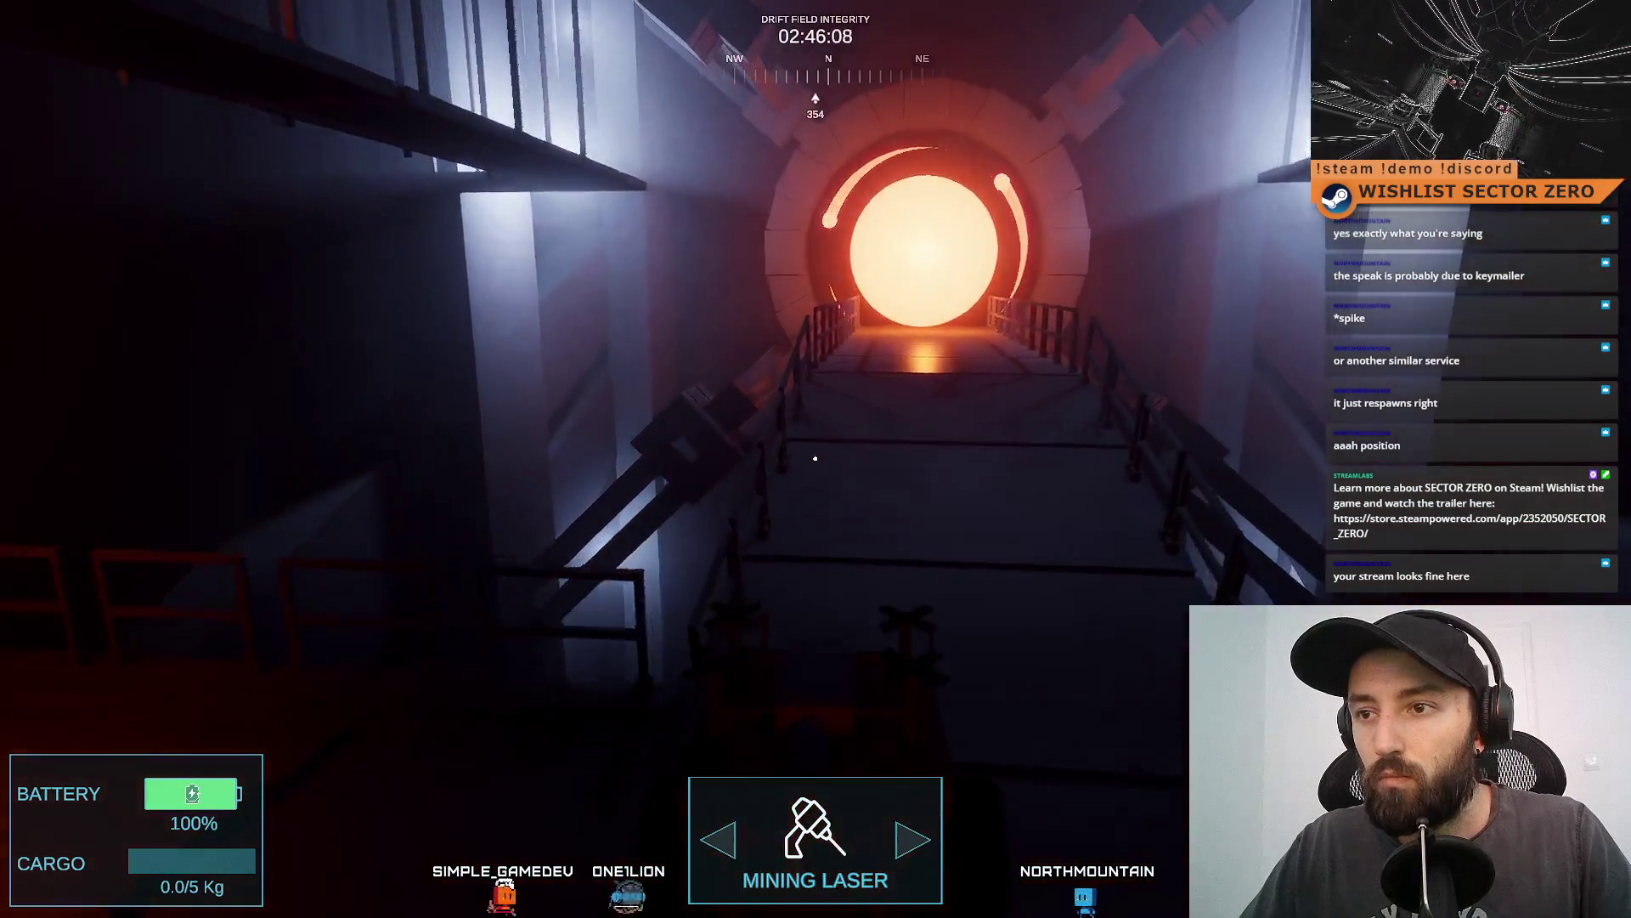
pyautogui.press('w')
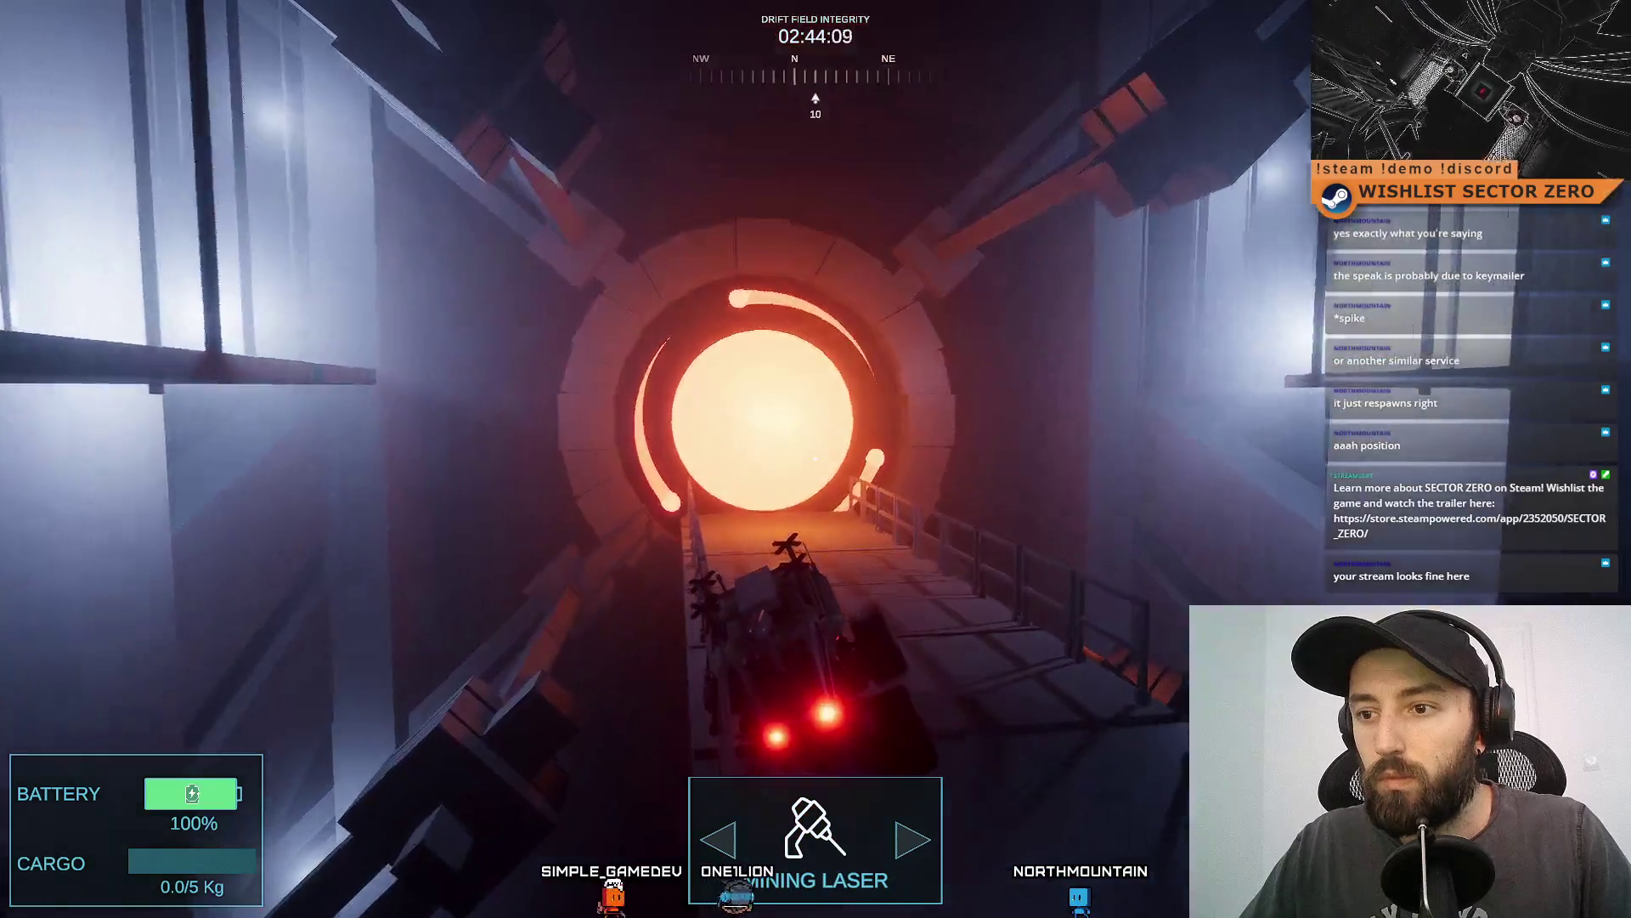
pyautogui.press('w')
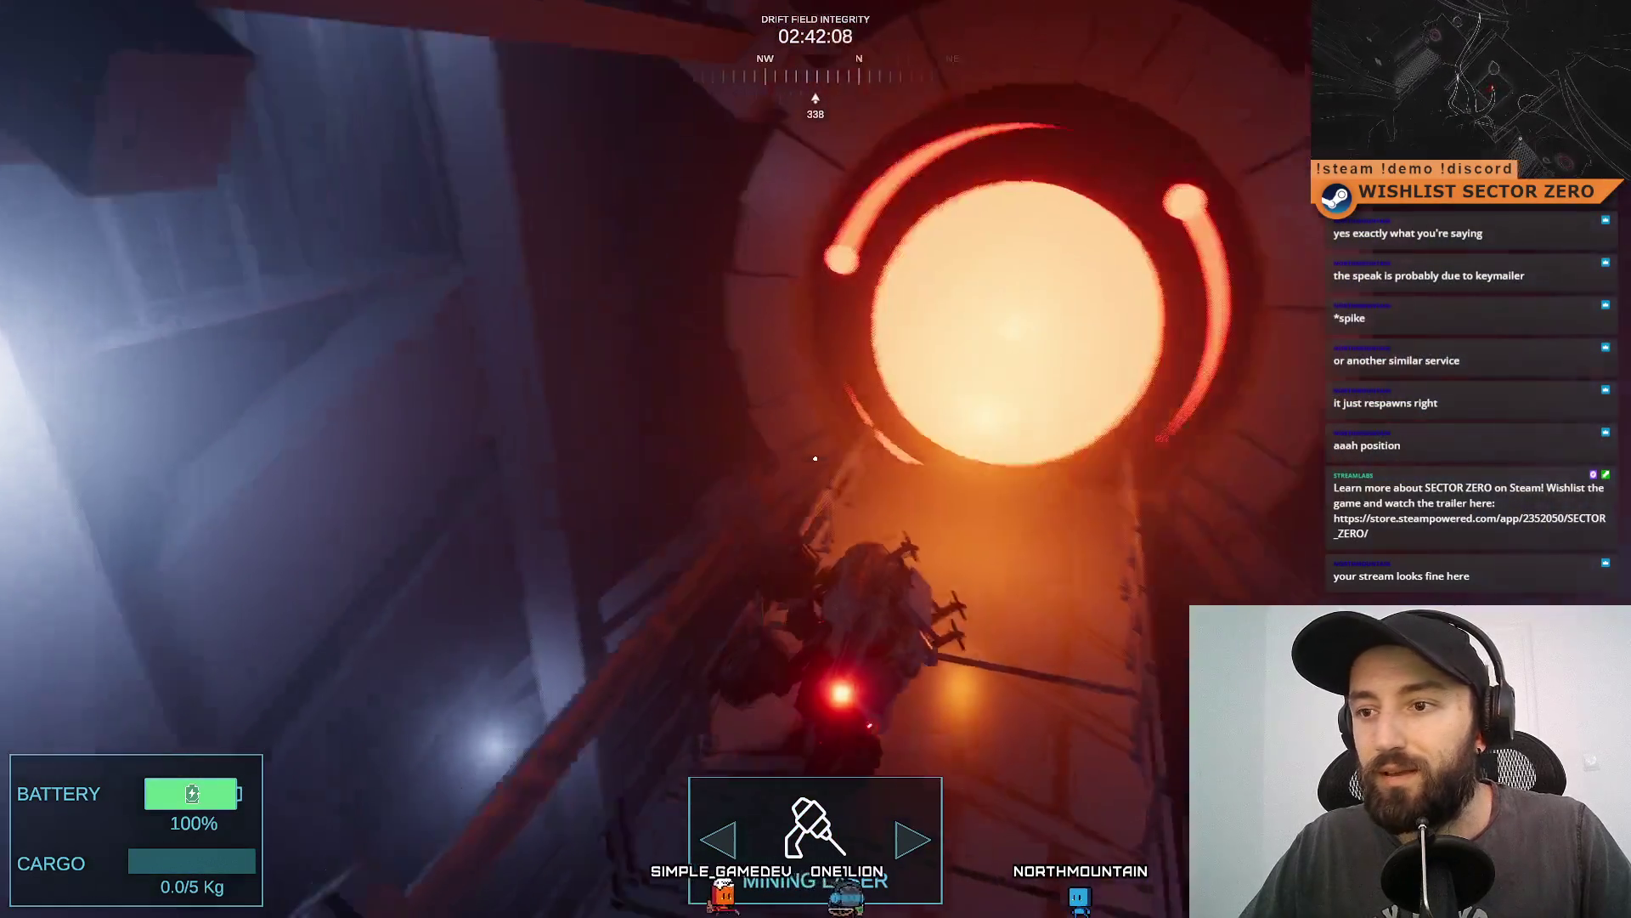
pyautogui.press('w')
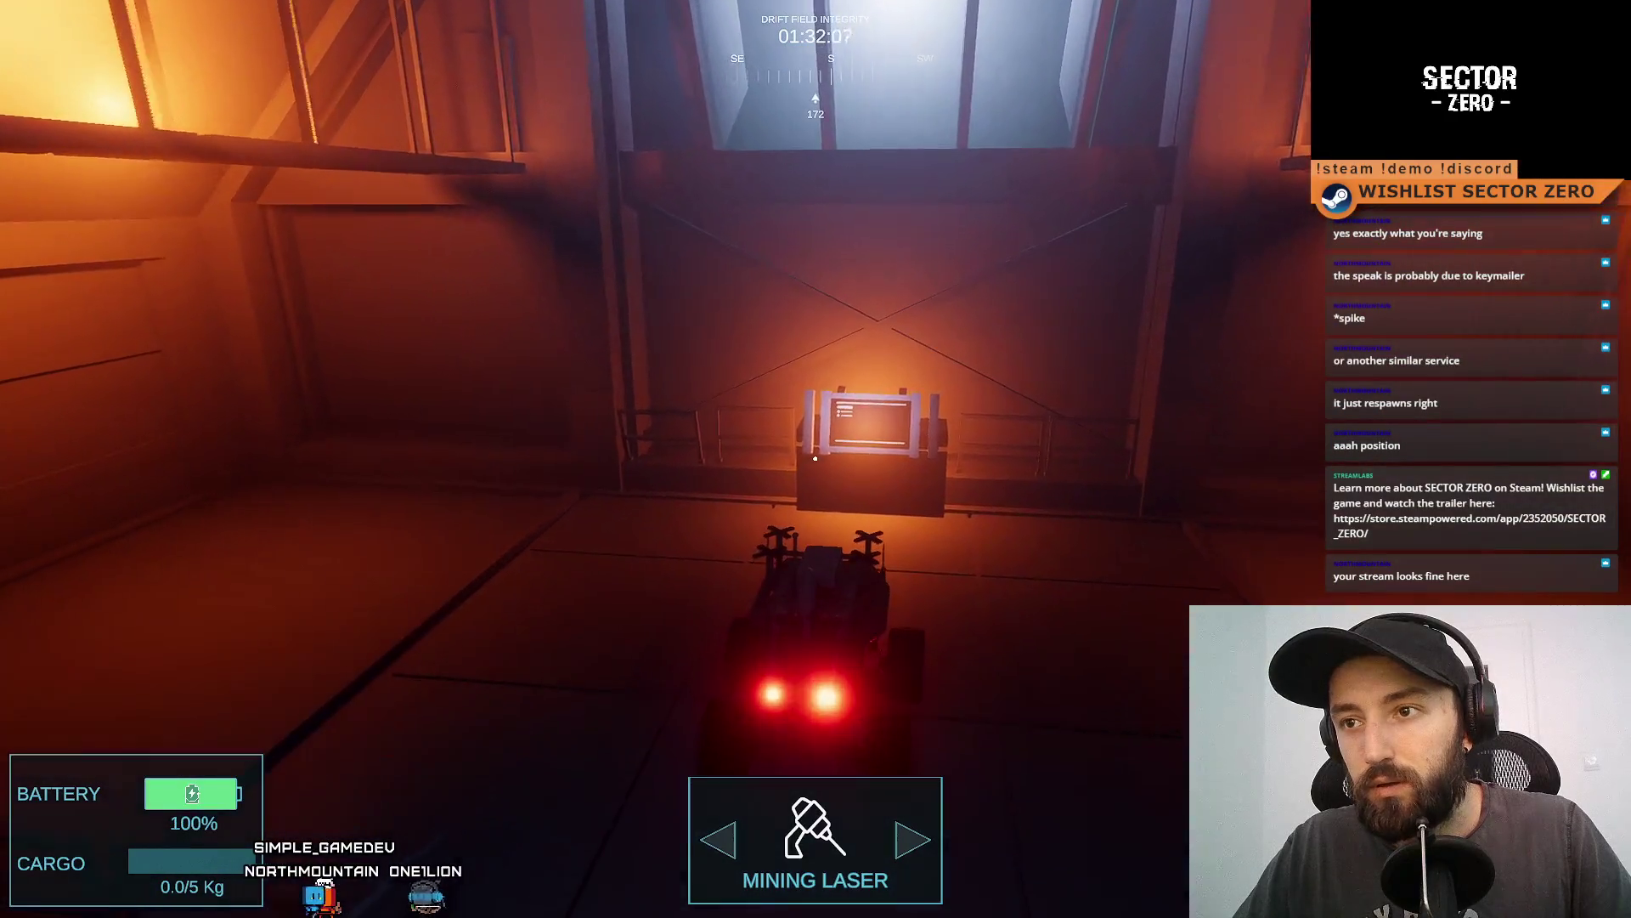
# Drive through the orange-lit bay to the base module, reverse down the ramp, then leave full screen.
pyautogui.press('w')
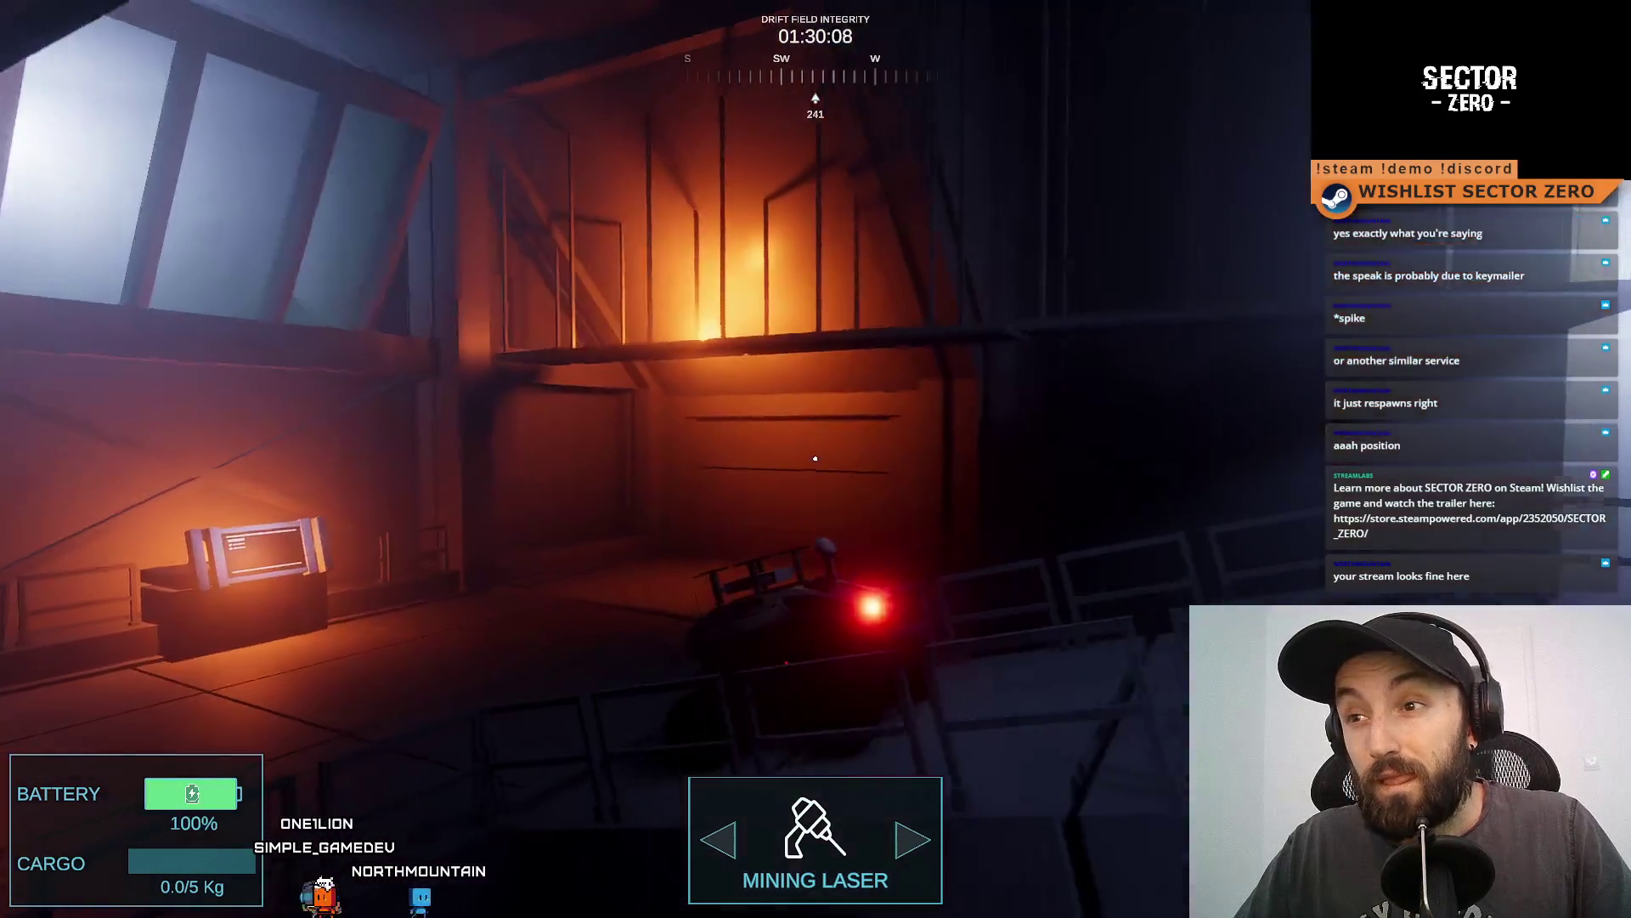
pyautogui.press('a')
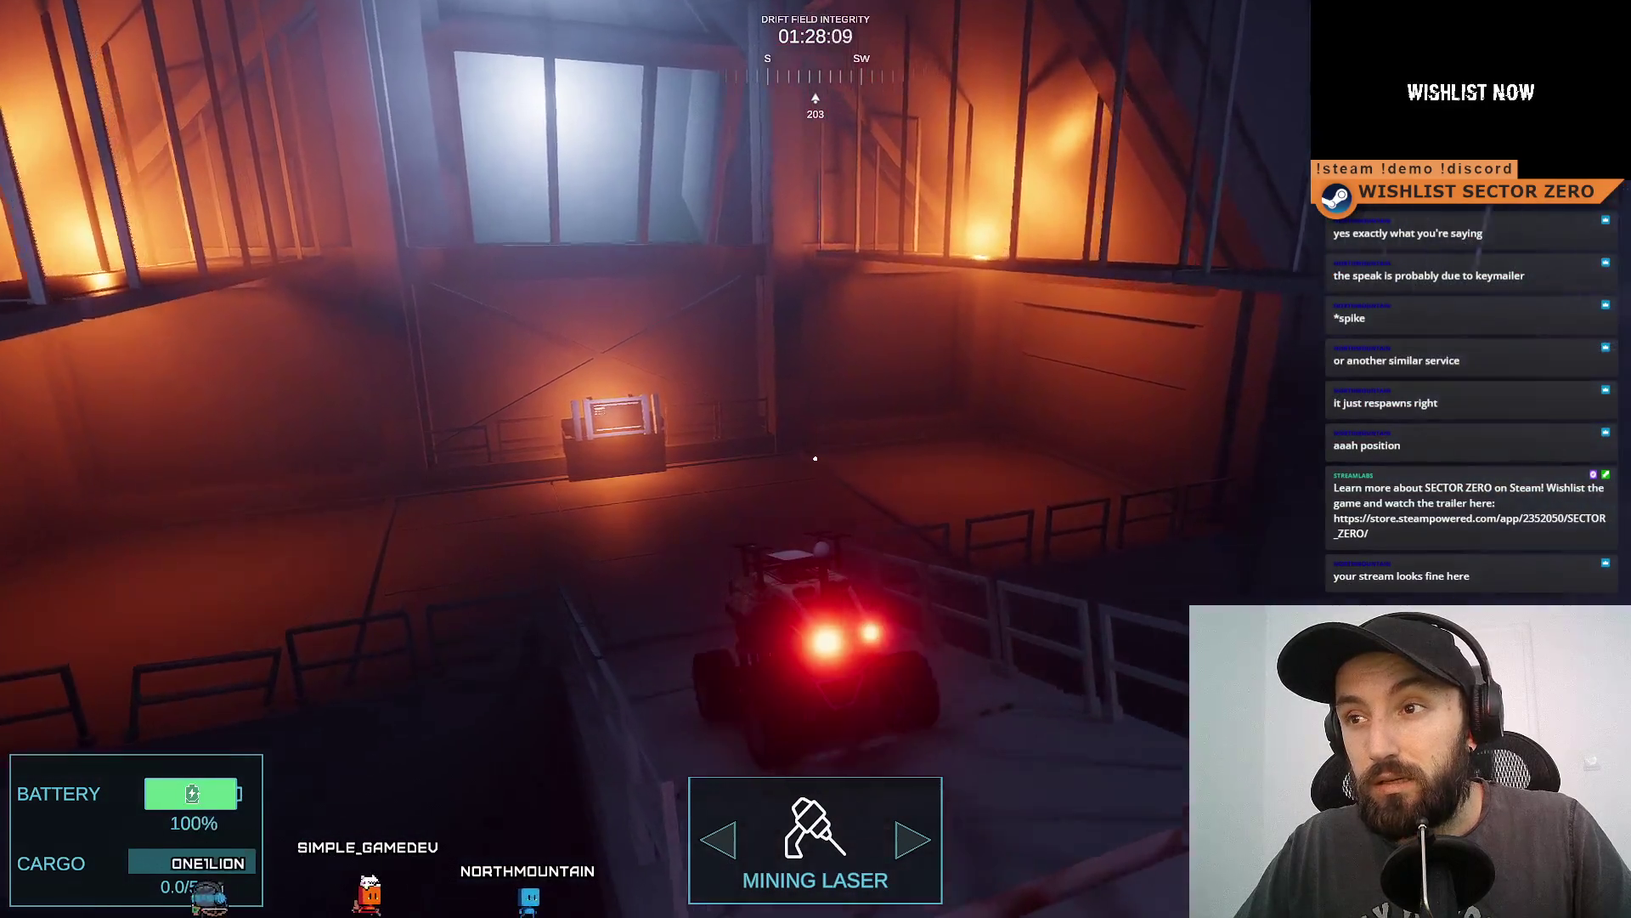
pyautogui.press('a')
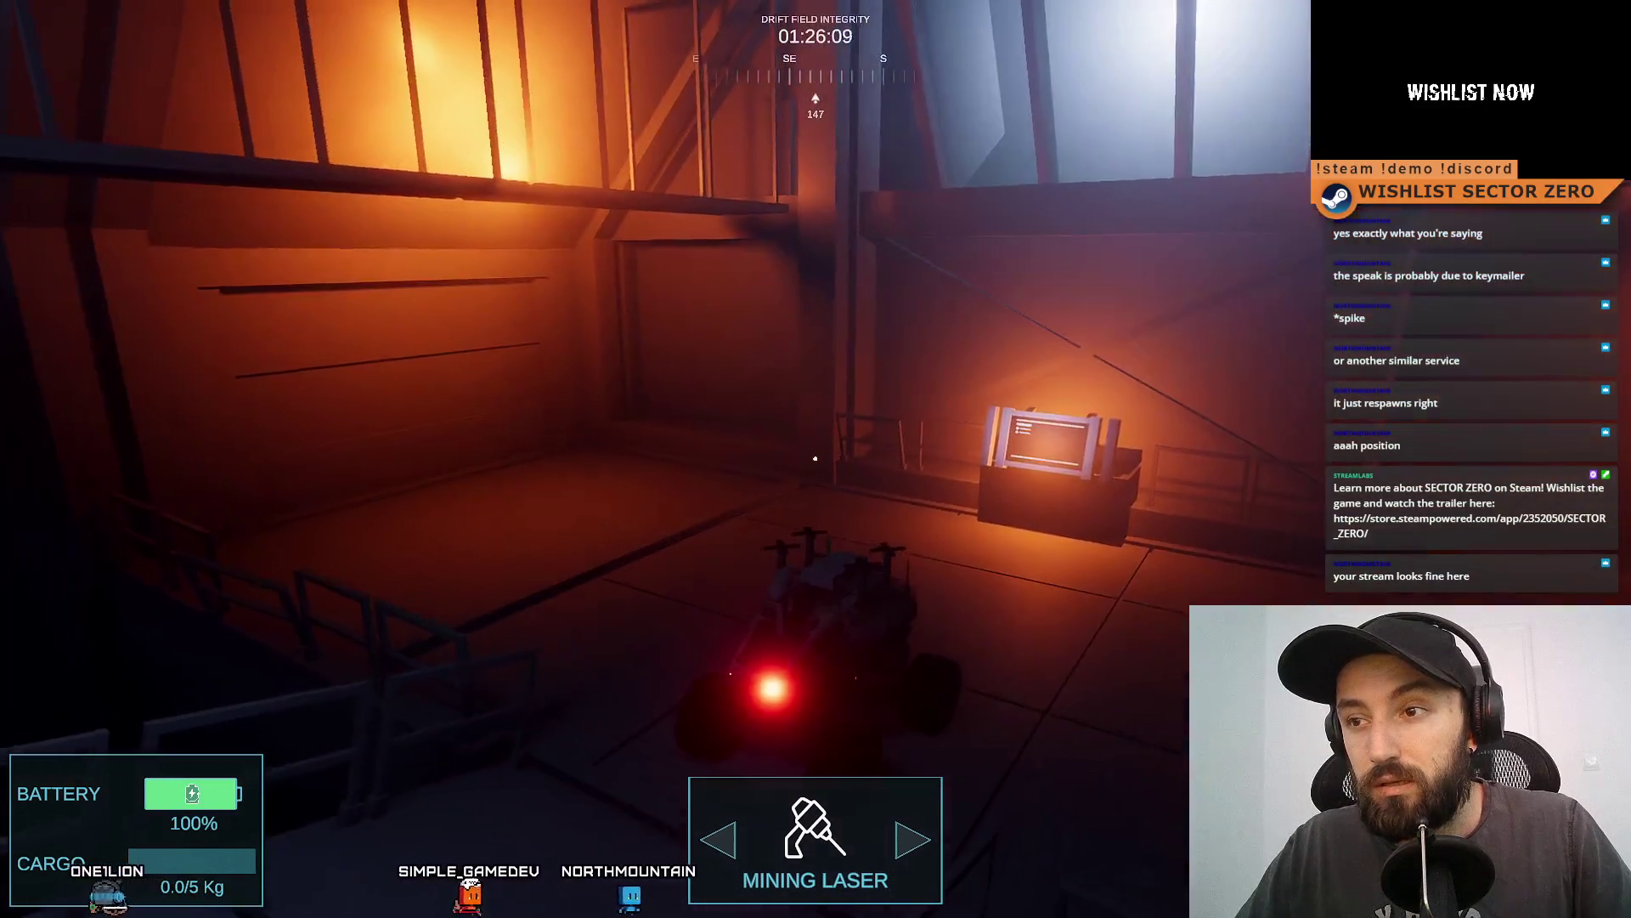
pyautogui.press('w')
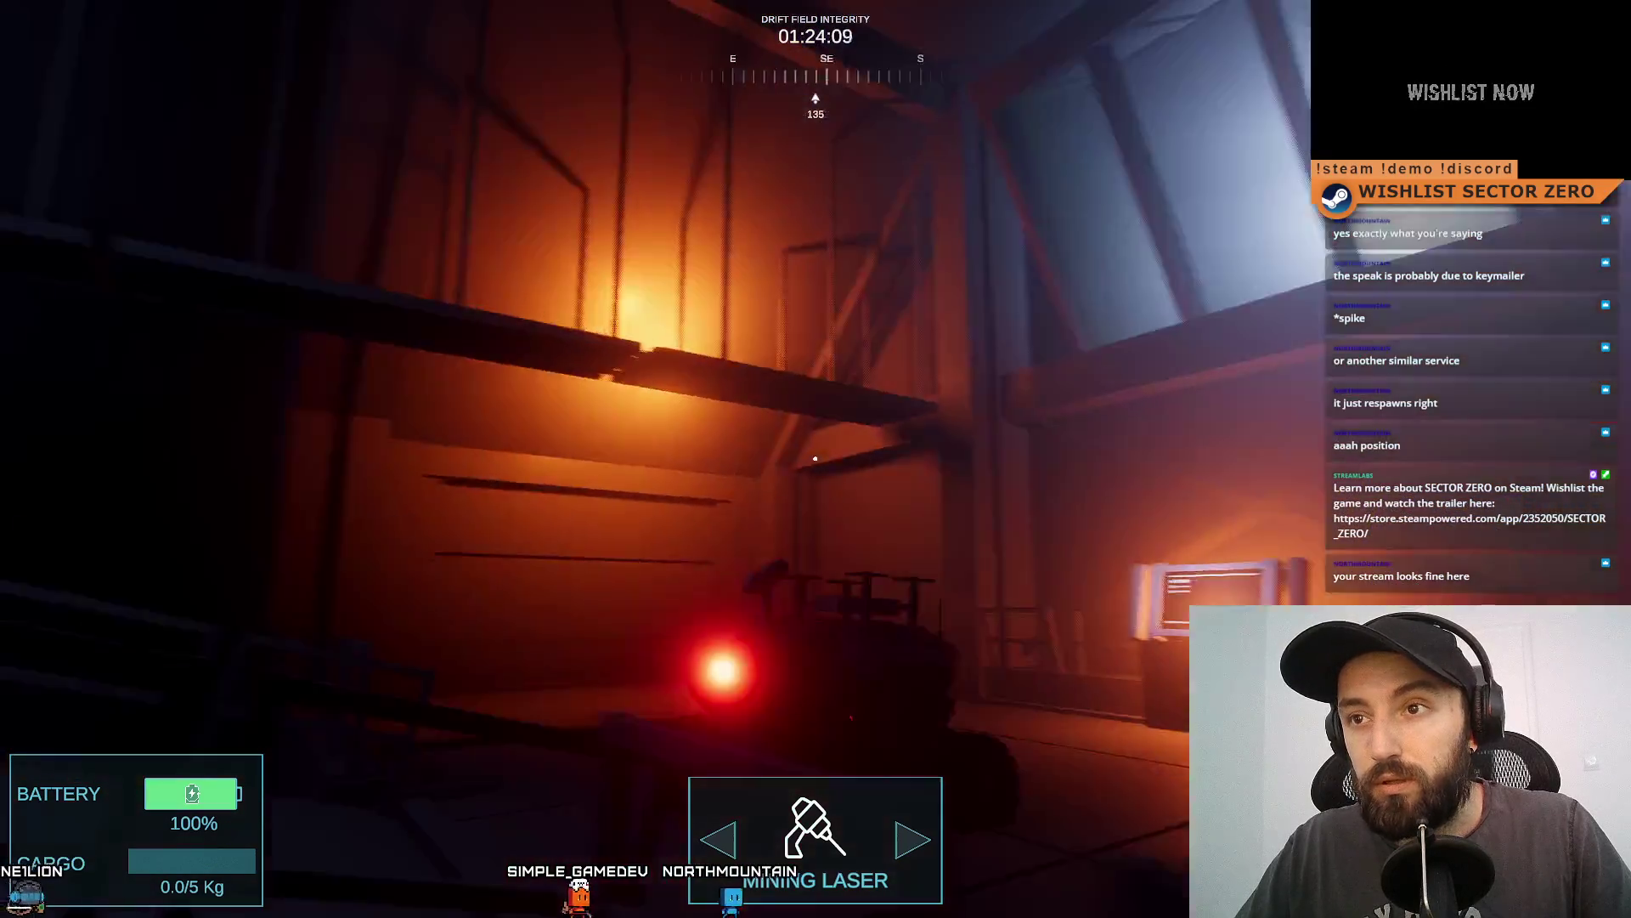
pyautogui.press('d')
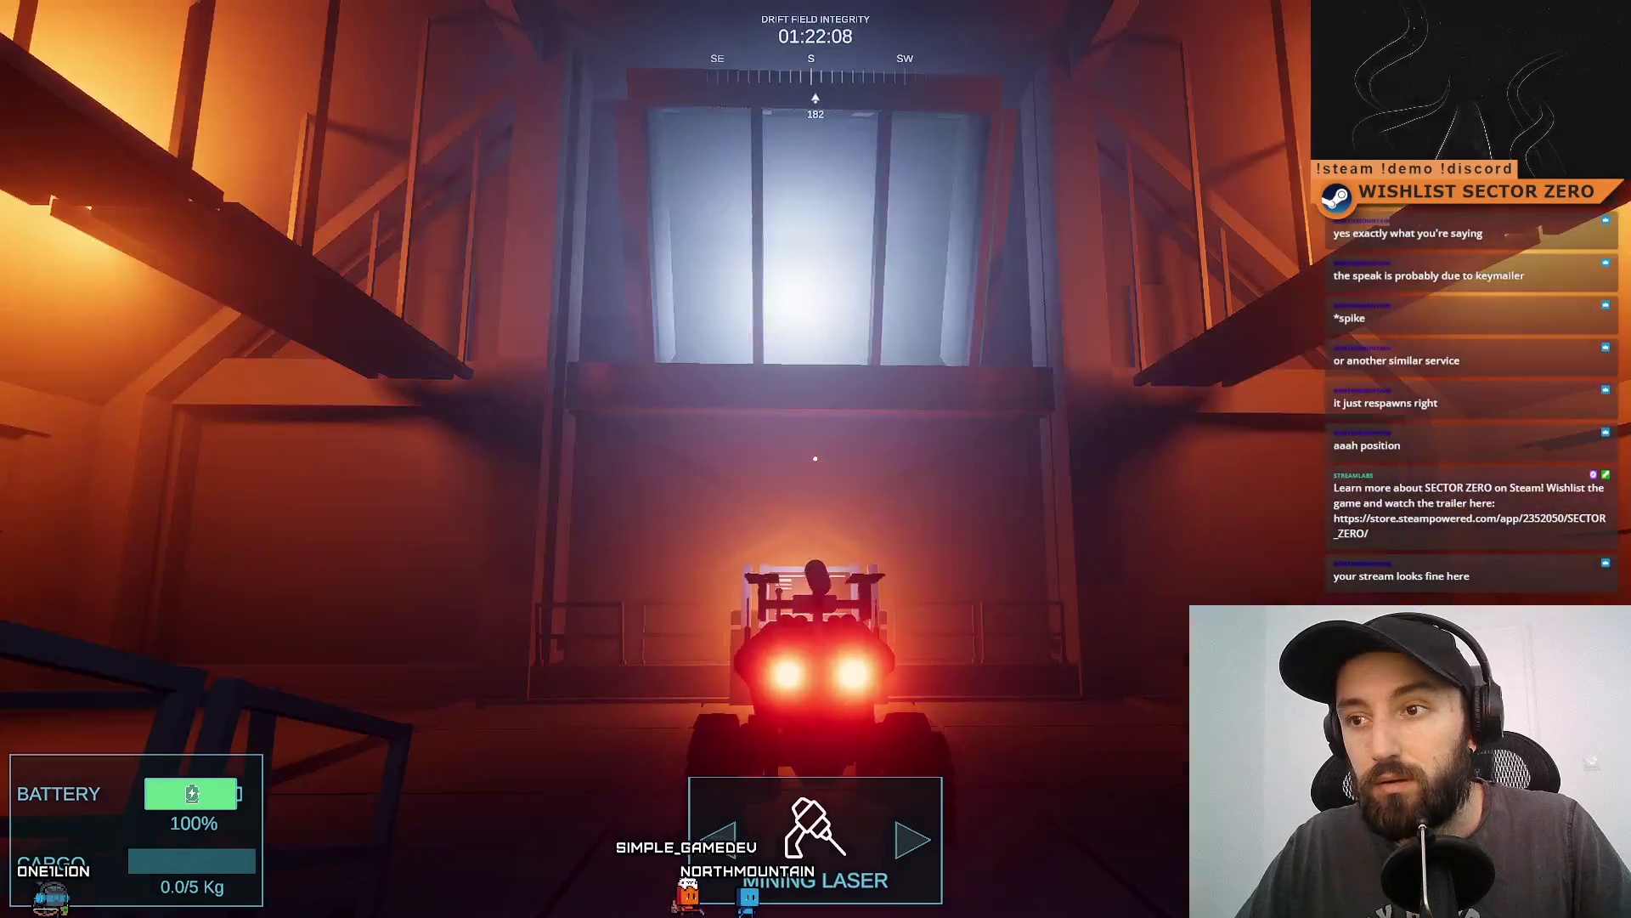
pyautogui.press('s')
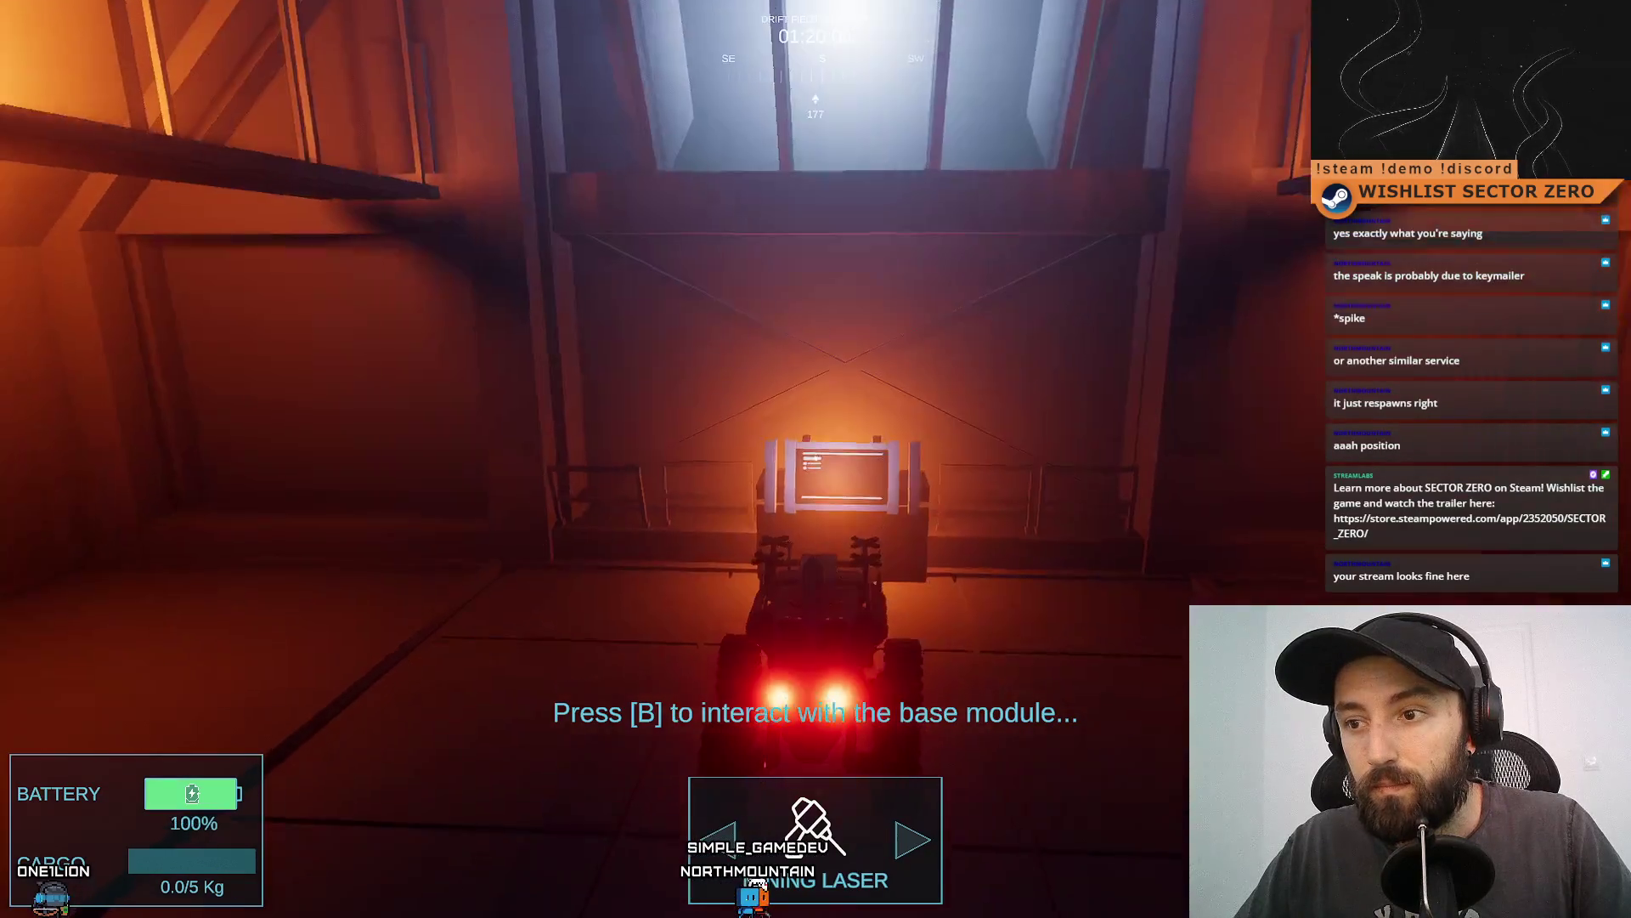
pyautogui.press('s')
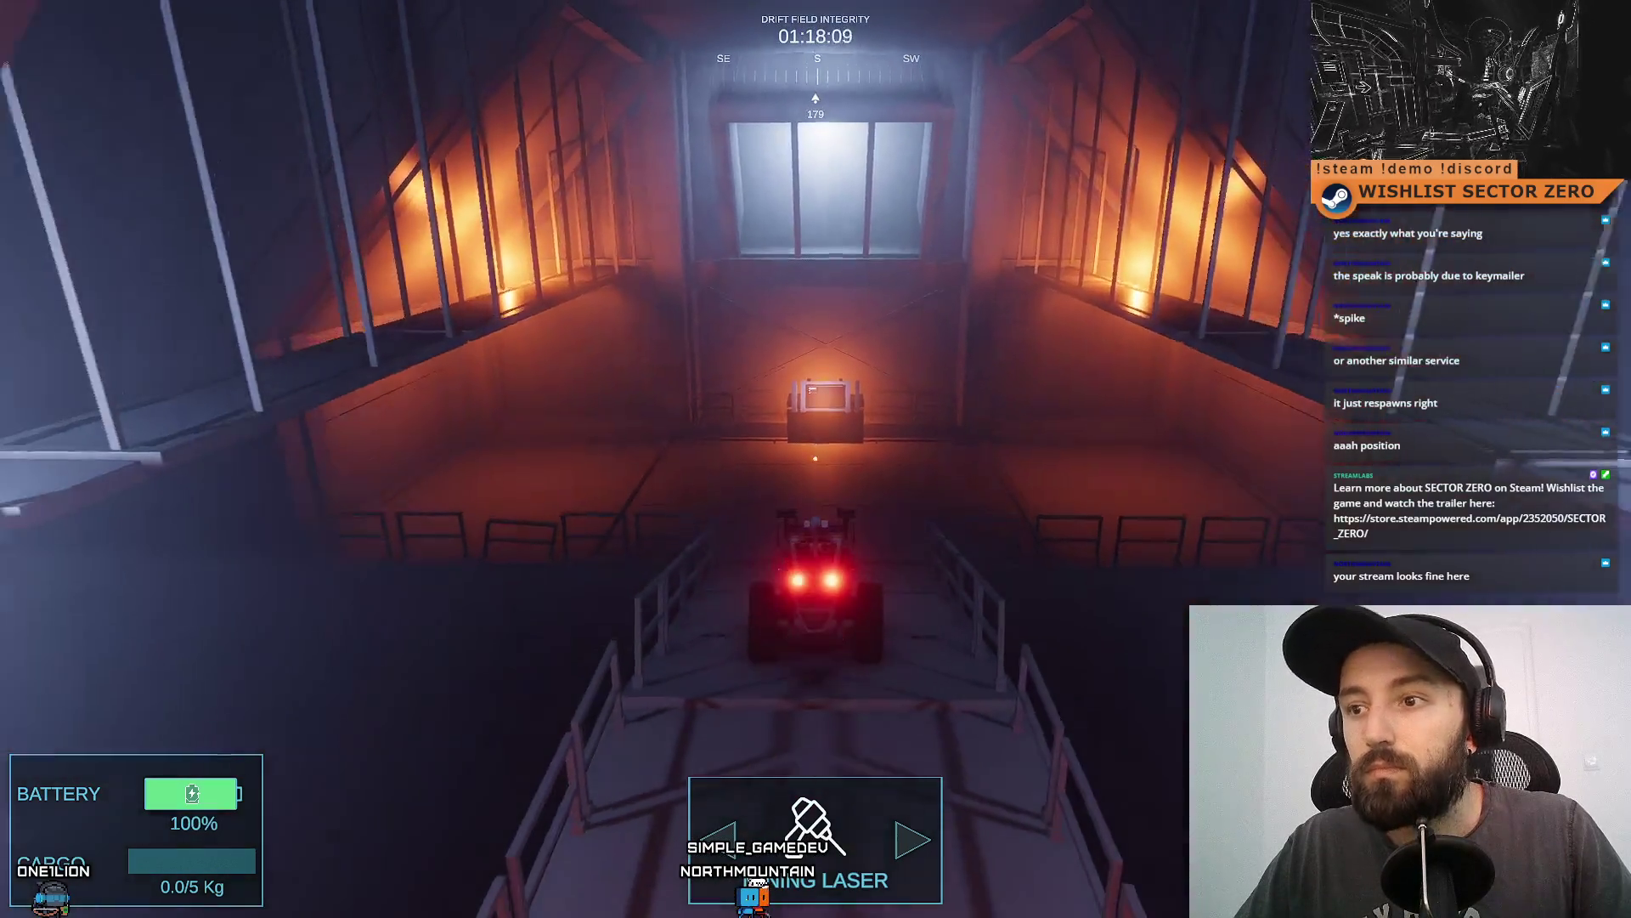
pyautogui.press('F11')
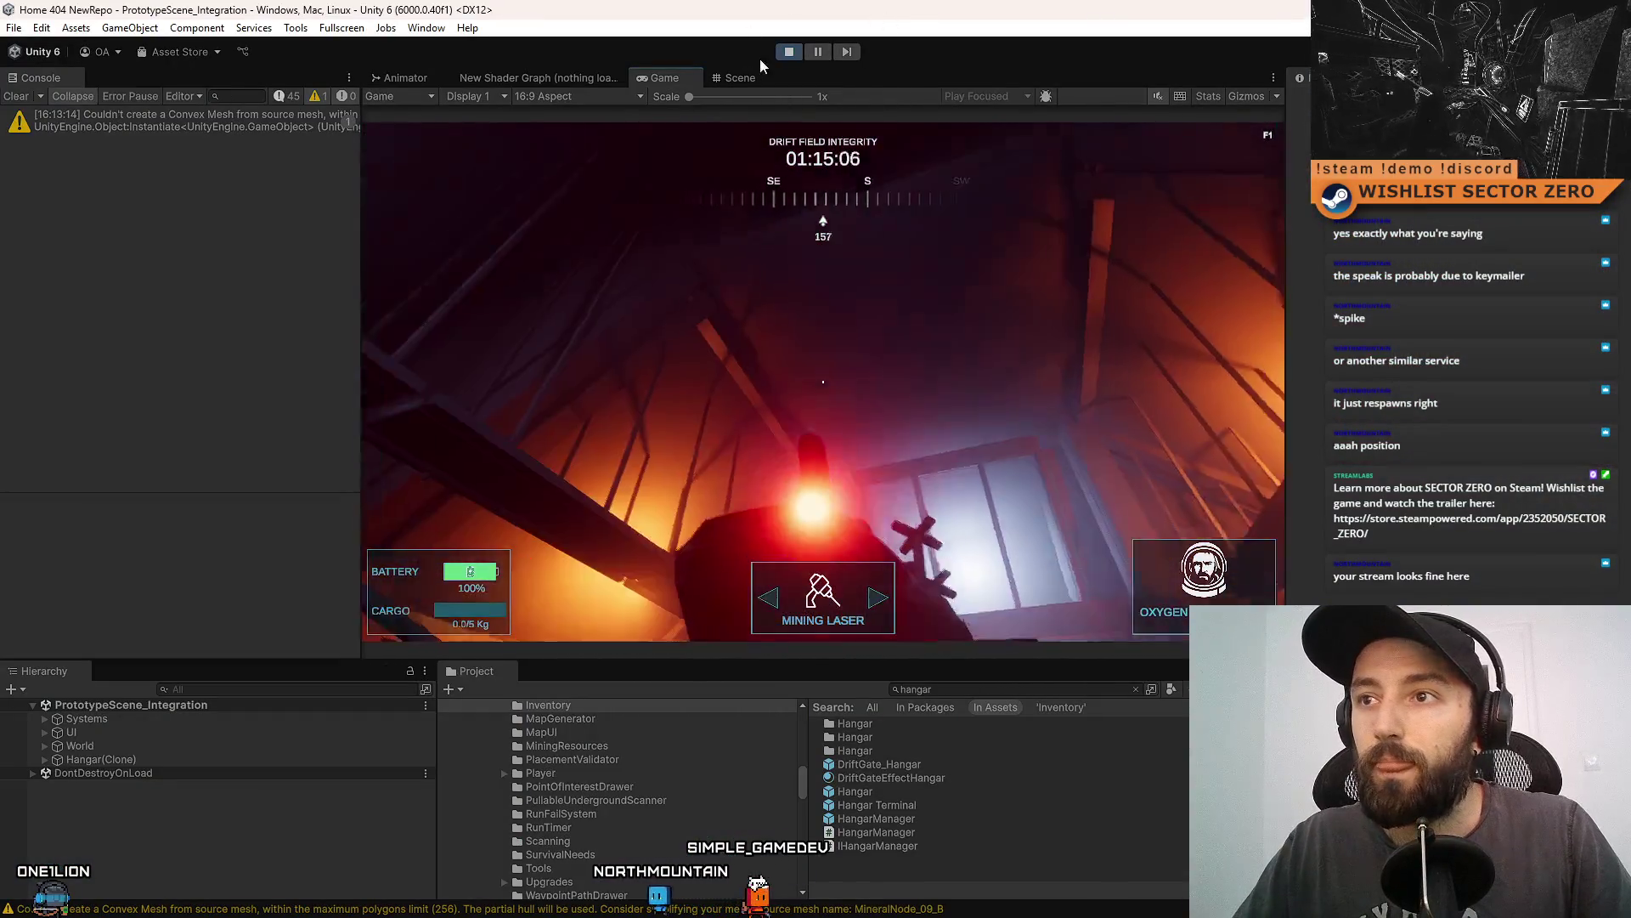
# Stop Play mode, reopen the Hangar prefab from the project results and clear the Console.
pyautogui.click(788, 53)
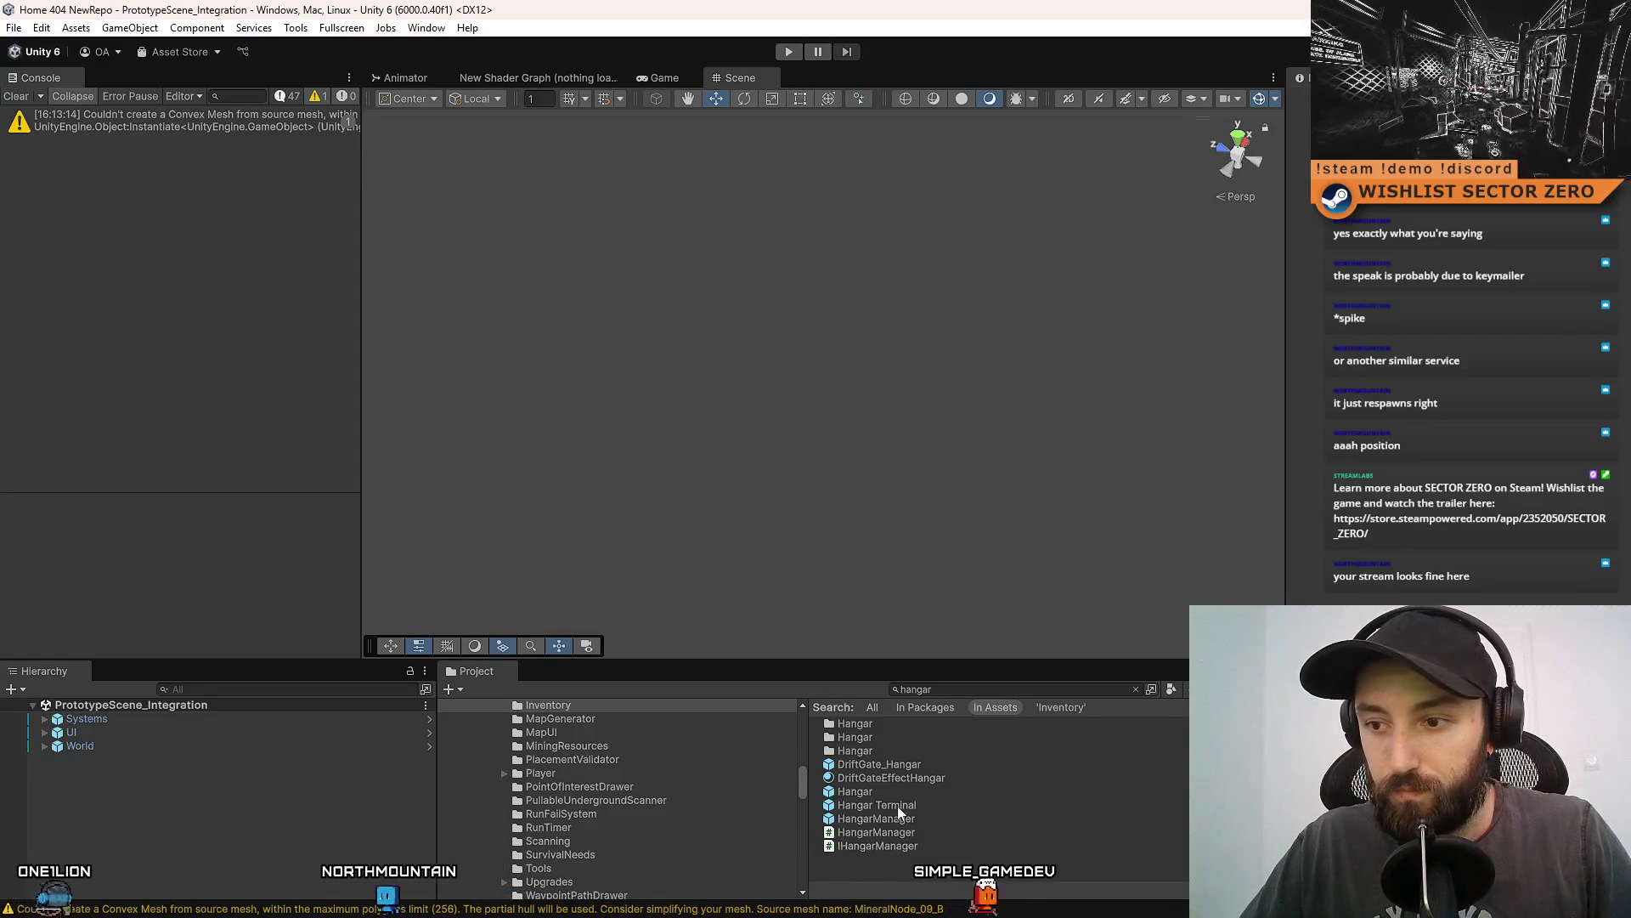
pyautogui.click(935, 791)
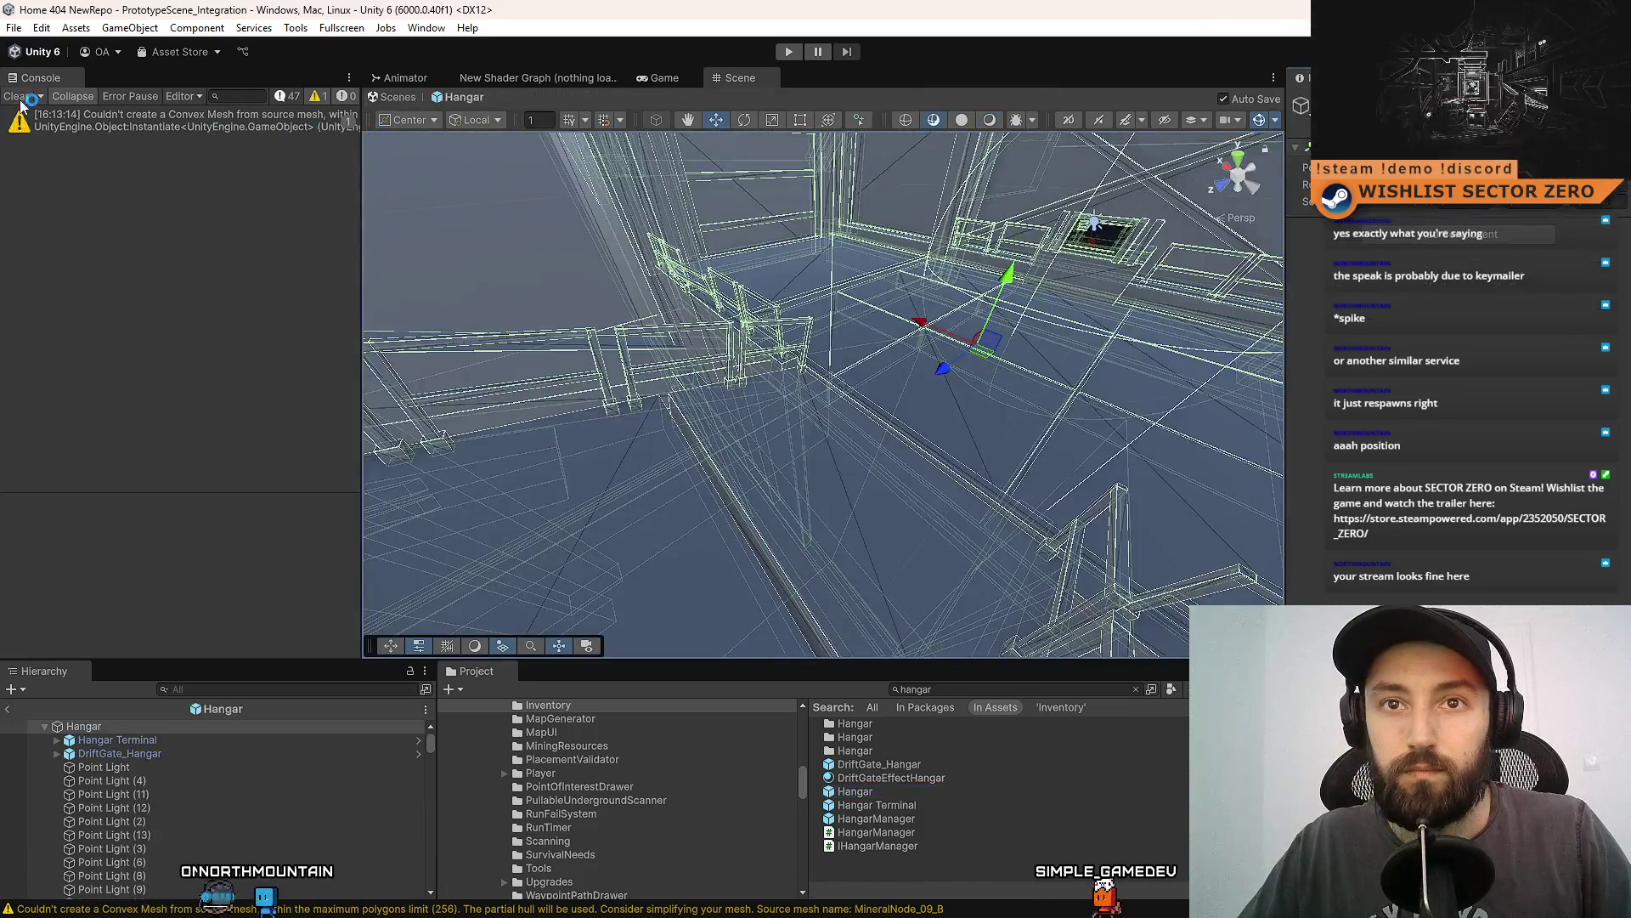
pyautogui.click(19, 96)
pyautogui.moveTo(815, 425)
pyautogui.mouseDown()
pyautogui.moveTo(854, 438)
pyautogui.moveTo(854, 637)
pyautogui.moveTo(854, 132)
pyautogui.moveTo(848, 258)
pyautogui.moveTo(598, 350)
pyautogui.moveTo(863, 408)
pyautogui.moveTo(1282, 415)
pyautogui.moveTo(1400, 383)
pyautogui.moveTo(934, 425)
pyautogui.moveTo(768, 459)
pyautogui.moveTo(663, 457)
pyautogui.moveTo(764, 390)
pyautogui.moveTo(478, 396)
pyautogui.moveTo(696, 473)
pyautogui.mouseUp()
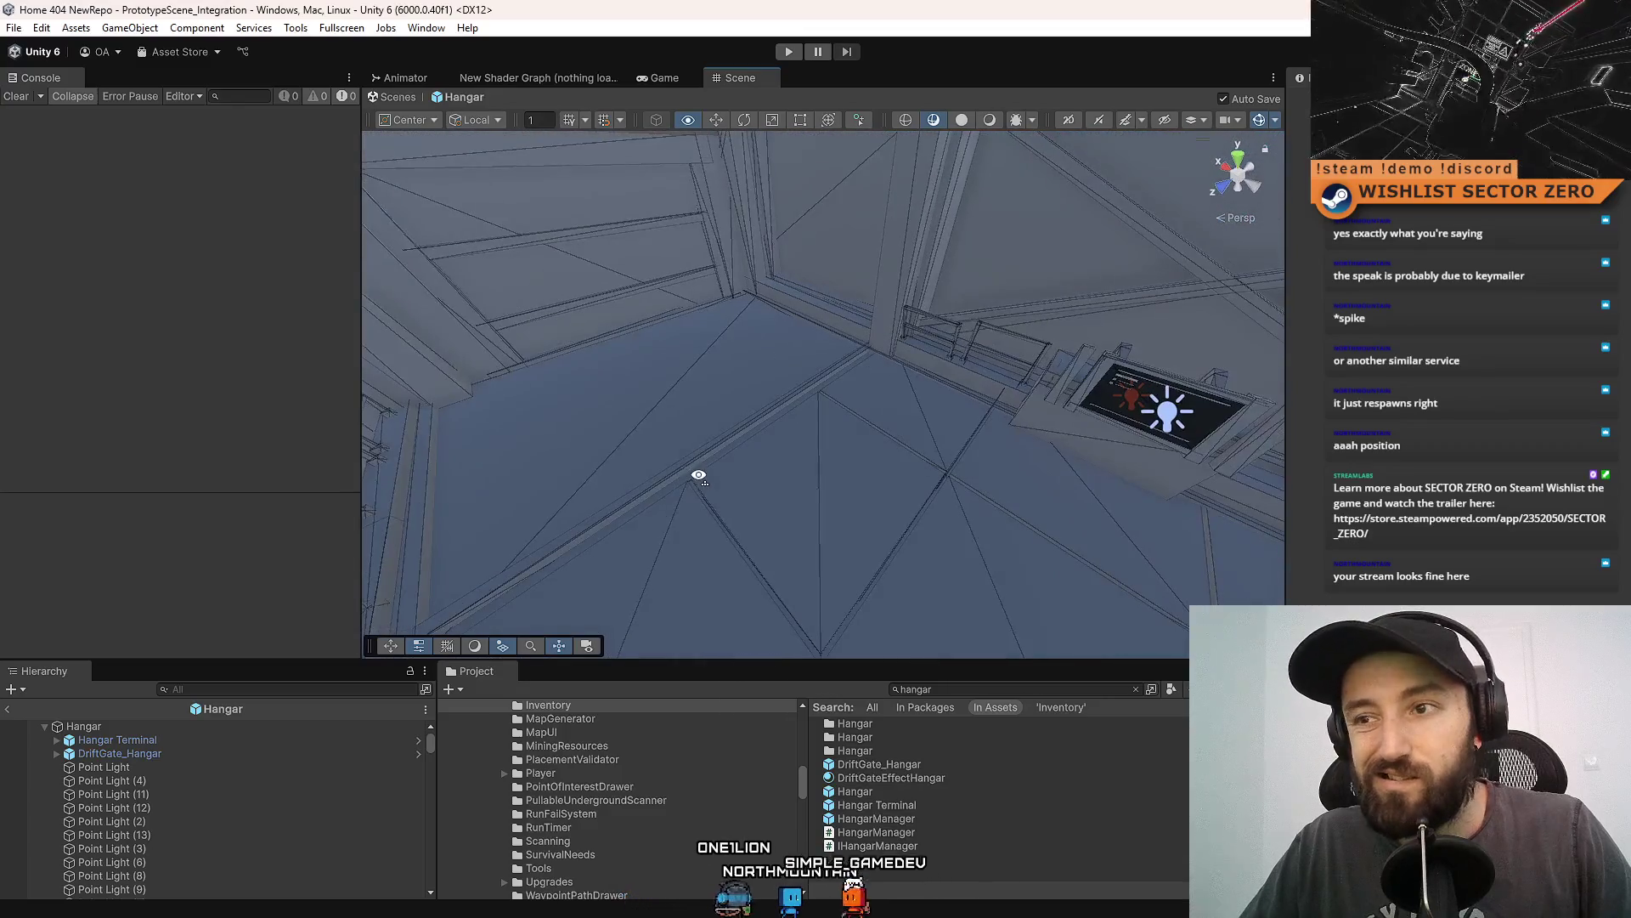
# Look over the hangar beams and skylight wall, selecting a back-wall panel.
pyautogui.click(824, 344)
pyautogui.moveTo(691, 409)
pyautogui.mouseDown()
pyautogui.moveTo(889, 426)
pyautogui.moveTo(976, 364)
pyautogui.moveTo(954, 273)
pyautogui.moveTo(879, 428)
pyautogui.moveTo(946, 284)
pyautogui.moveTo(830, 364)
pyautogui.moveTo(759, 443)
pyautogui.mouseUp()
pyautogui.click(759, 443)
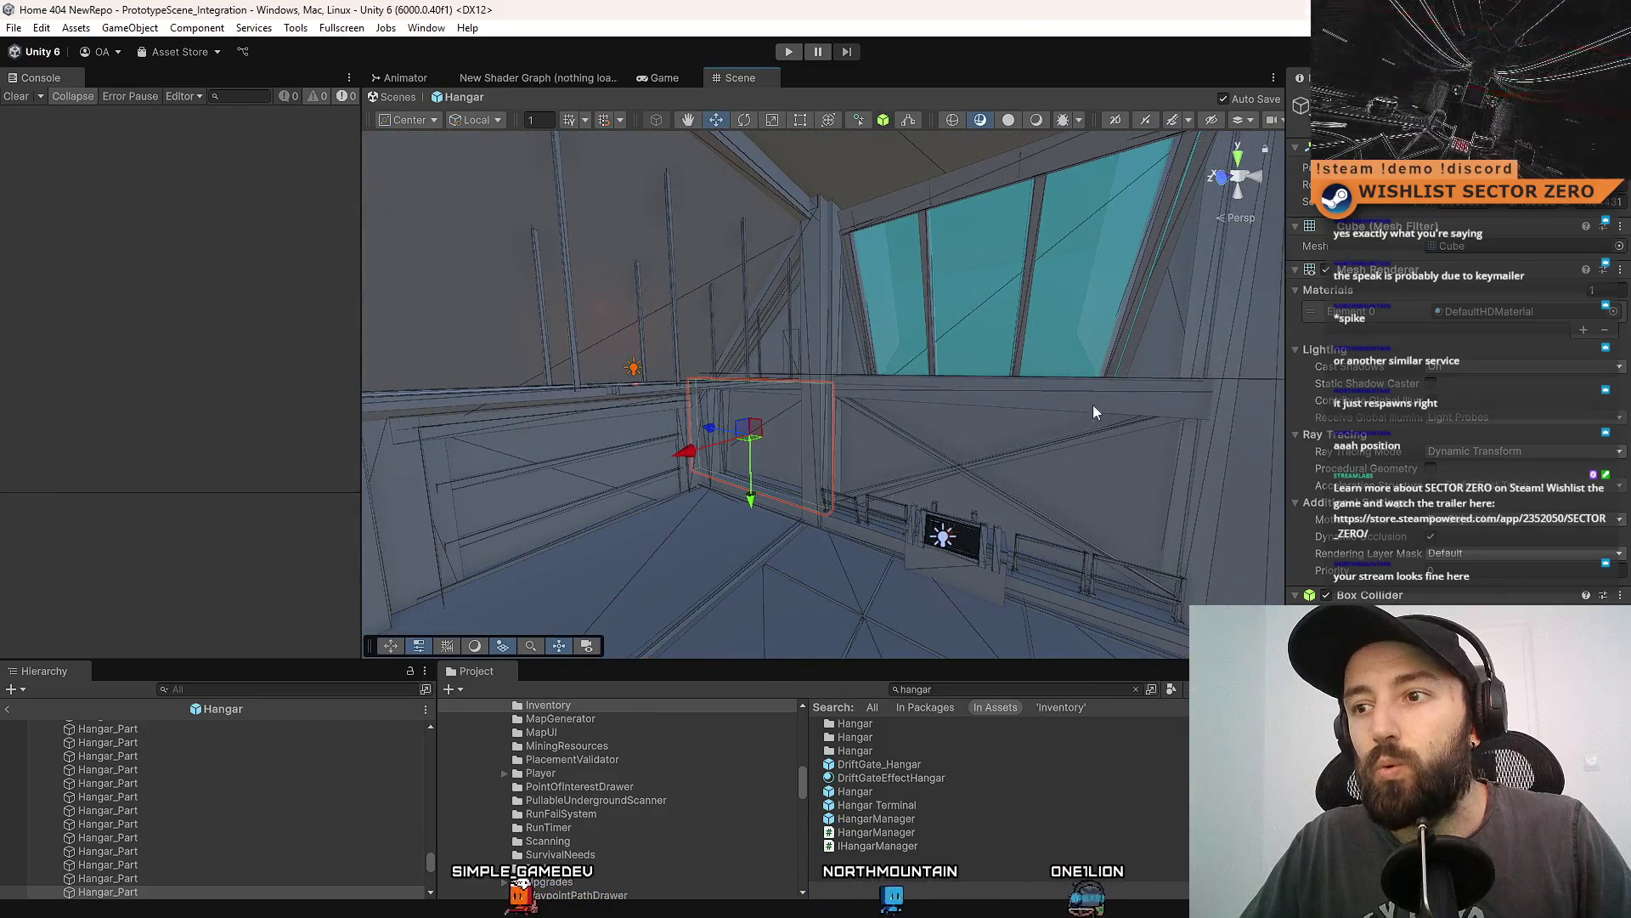
pyautogui.moveTo(1093, 412); pyautogui.dragTo(831, 304)
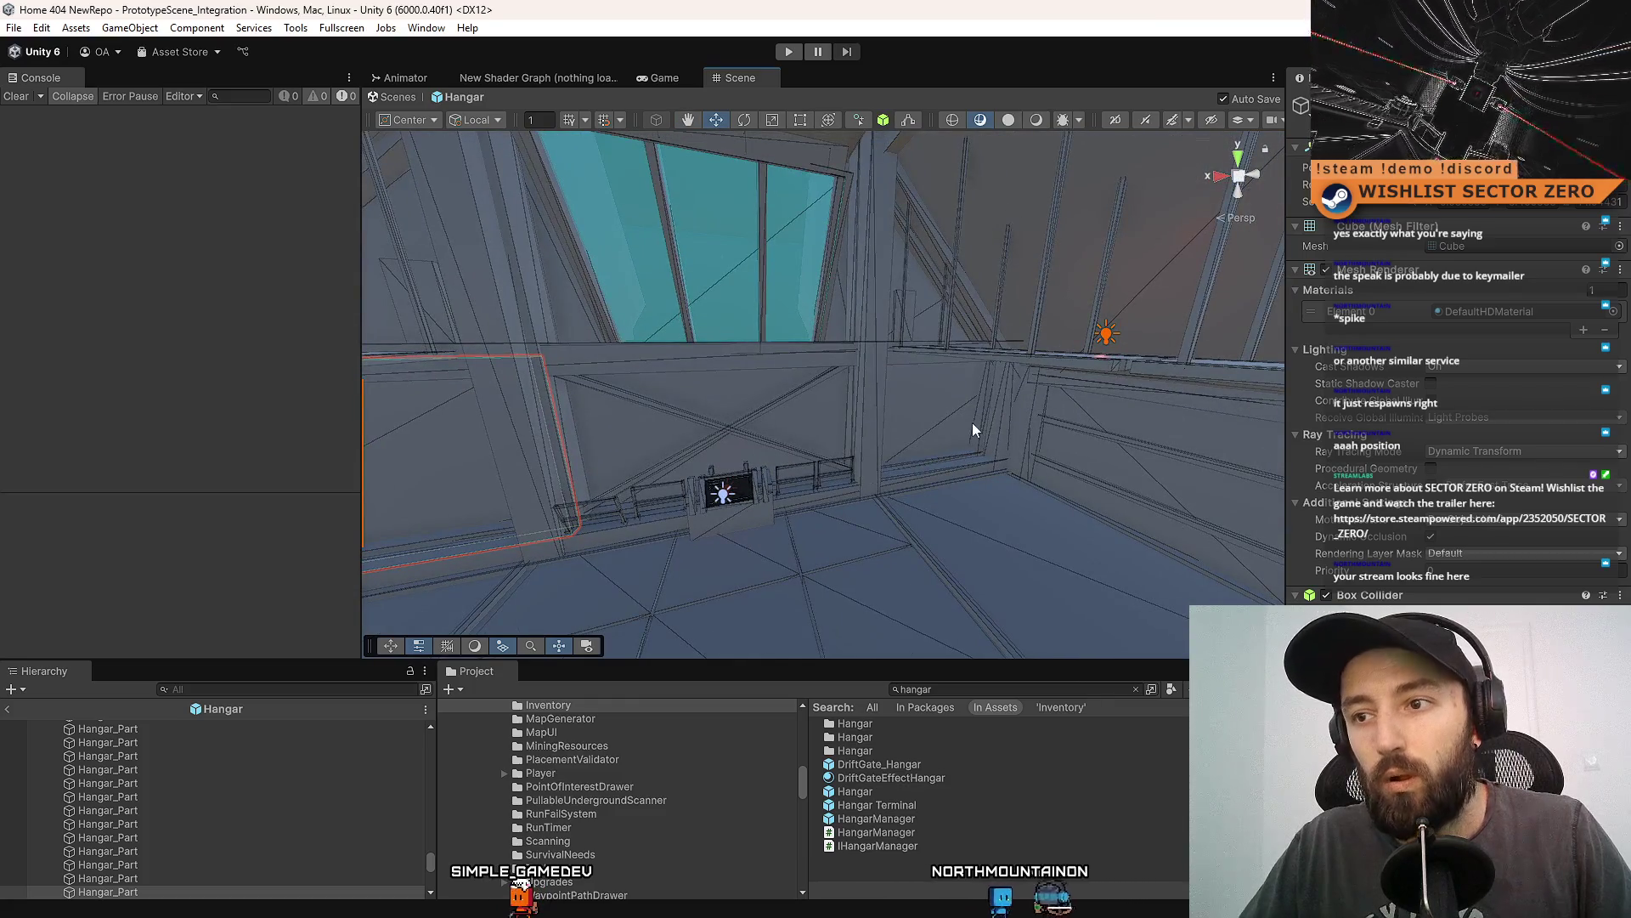
pyautogui.moveTo(972, 430); pyautogui.dragTo(911, 390)
pyautogui.click(917, 366)
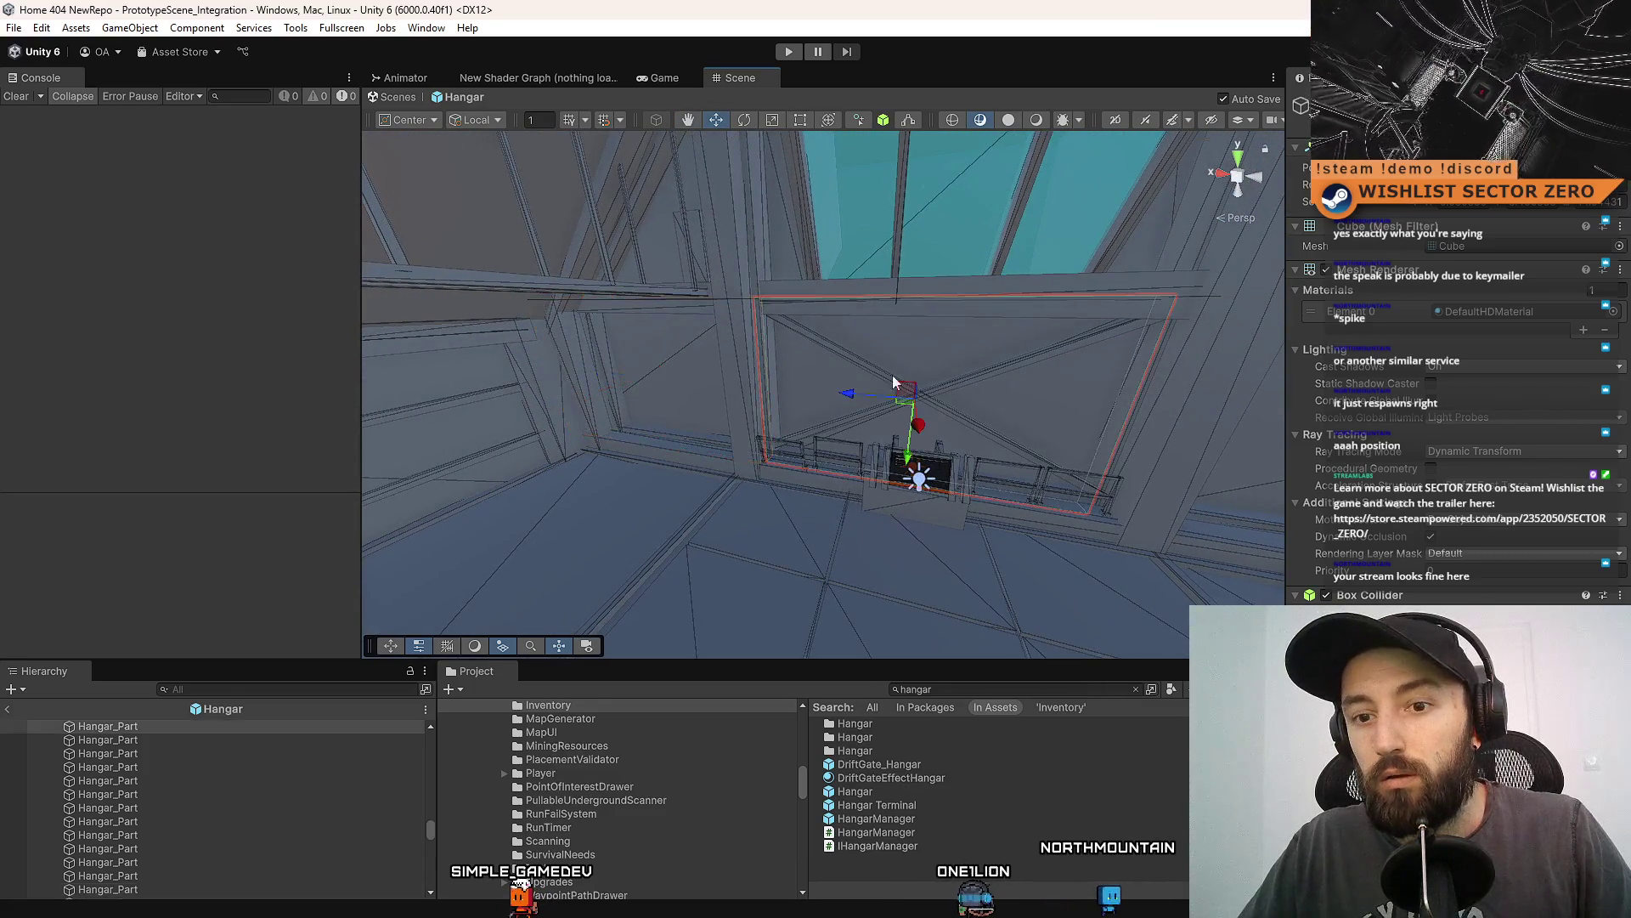
# Create an empty object beside Hangar_Part and name it BACKWALL.
pyautogui.rightClick(161, 827)
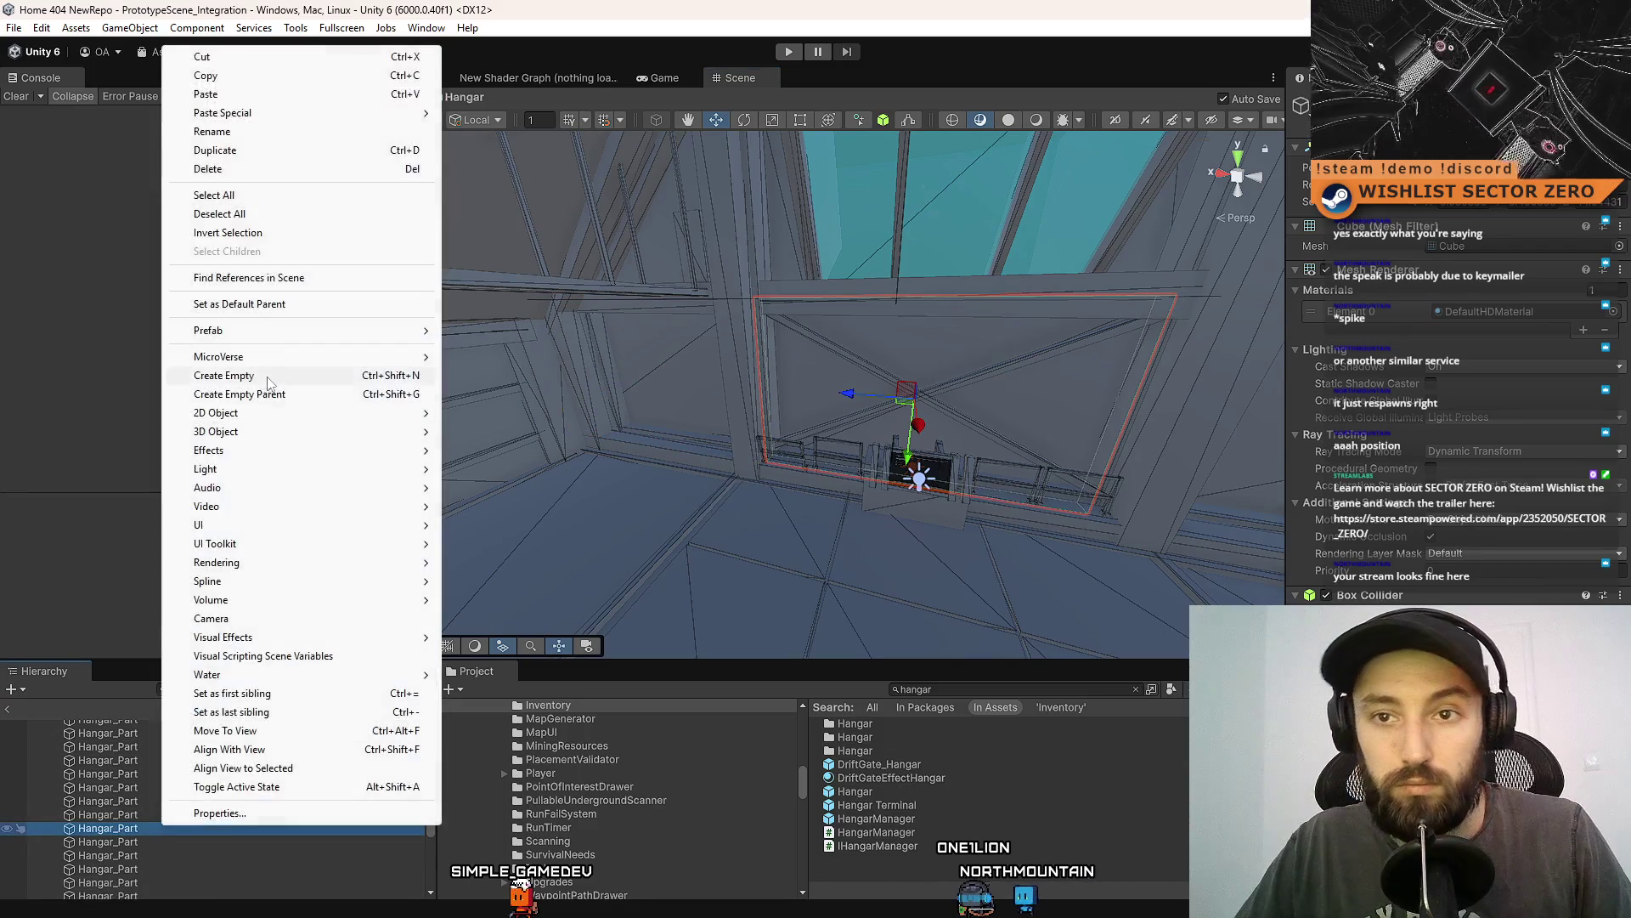
pyautogui.click(255, 375)
pyautogui.moveTo(156, 840)
pyautogui.mouseDown()
pyautogui.moveTo(136, 841)
pyautogui.moveTo(150, 826)
pyautogui.mouseUp()
pyautogui.press('F2')
pyautogui.write('BACKWALL')
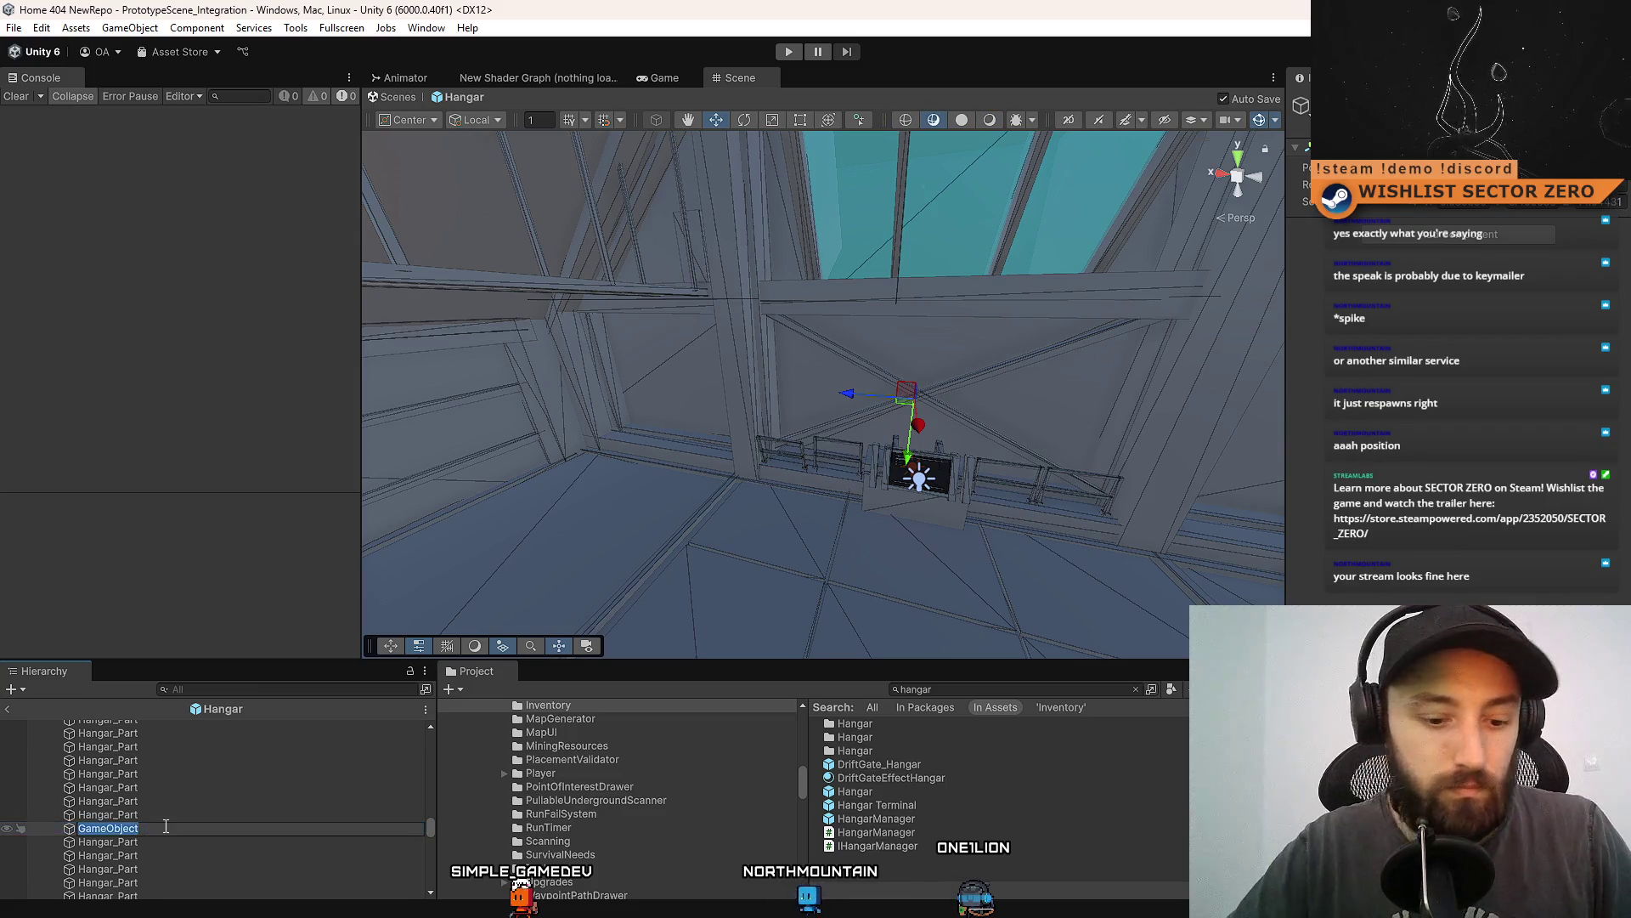
pyautogui.press('Return')
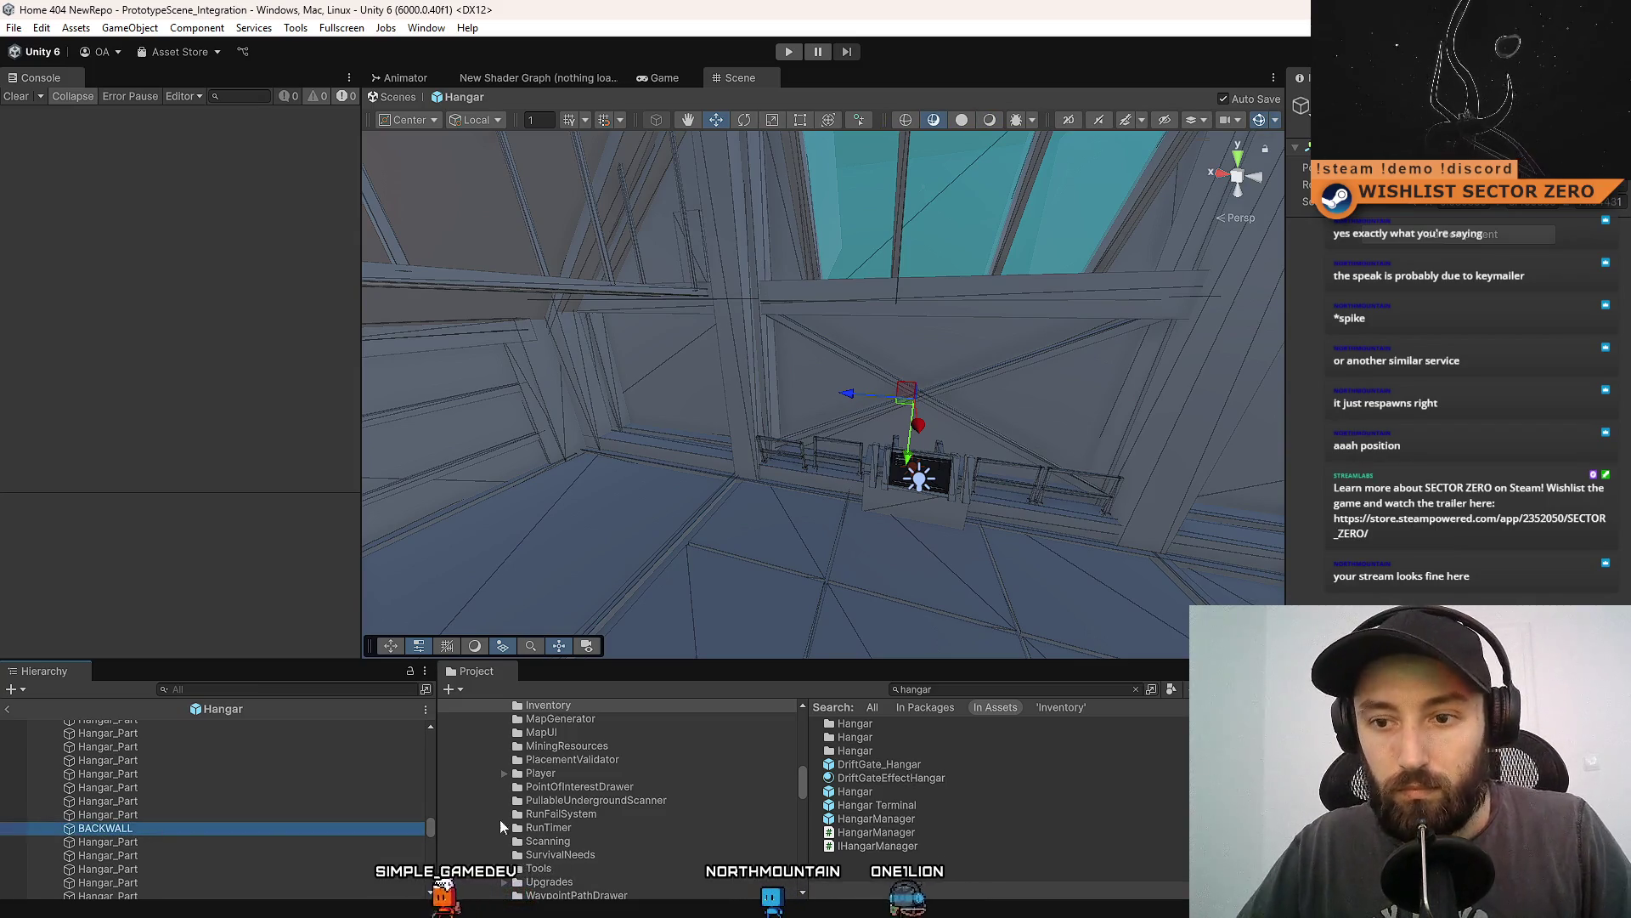
# Reposition the new object near DriftGate_Hangar in the Hierarchy and save the scene with Ctrl+S.
pyautogui.scroll(15, 157, 790)
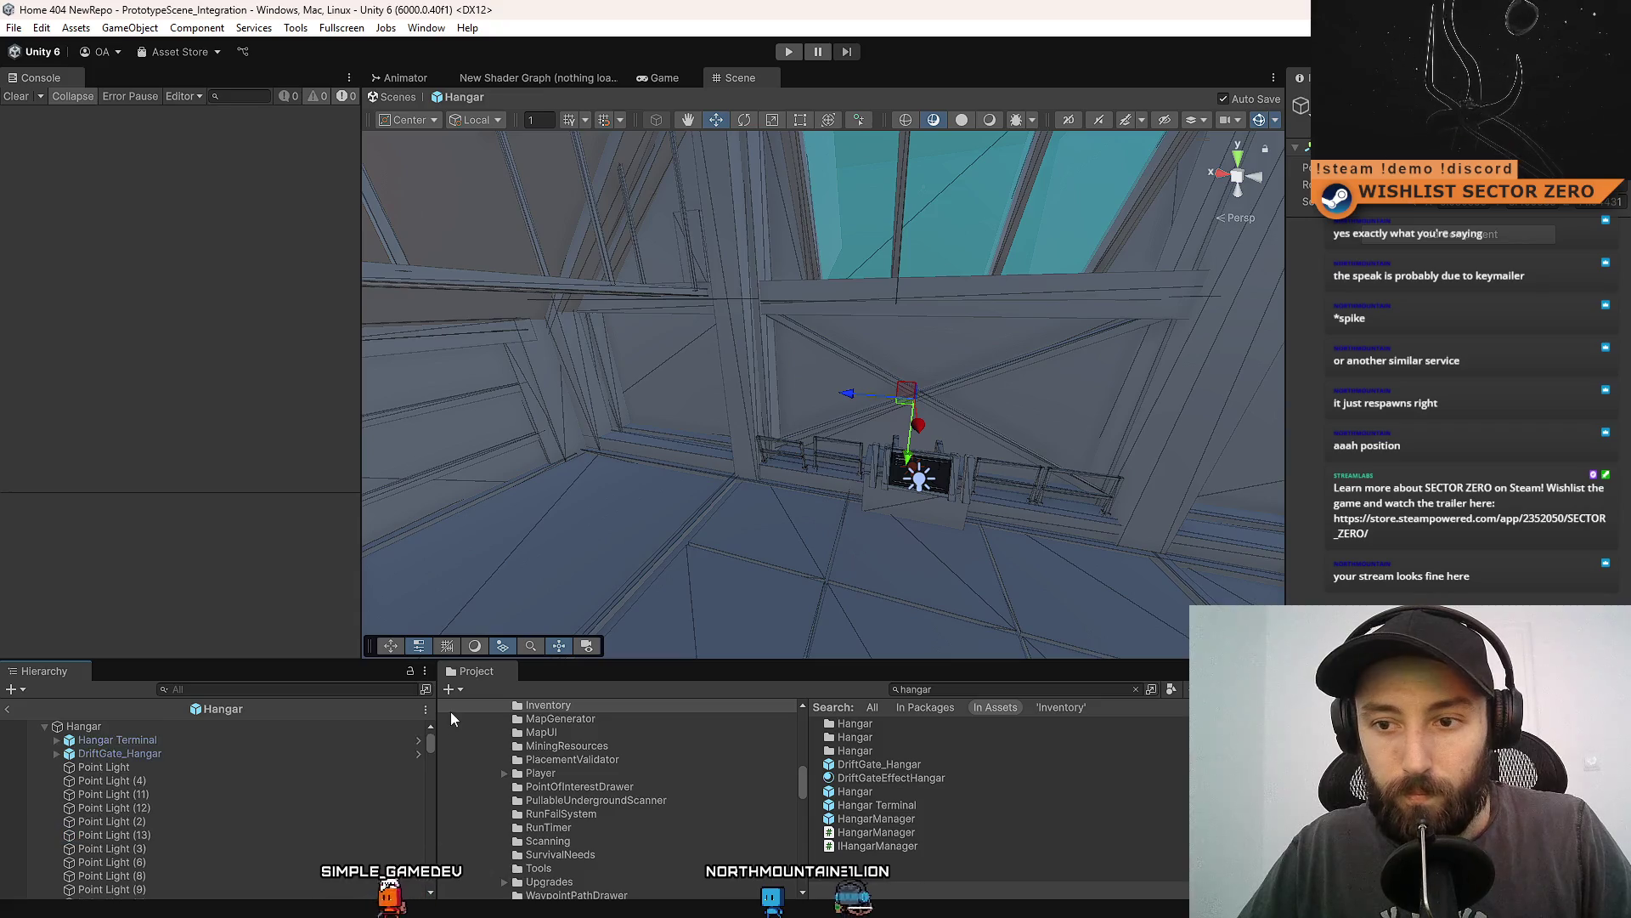
pyautogui.click(155, 754)
pyautogui.moveTo(157, 767)
pyautogui.mouseDown()
pyautogui.moveTo(166, 802)
pyautogui.moveTo(194, 795)
pyautogui.moveTo(190, 827)
pyautogui.mouseUp()
pyautogui.scroll(-3, 170, 800)
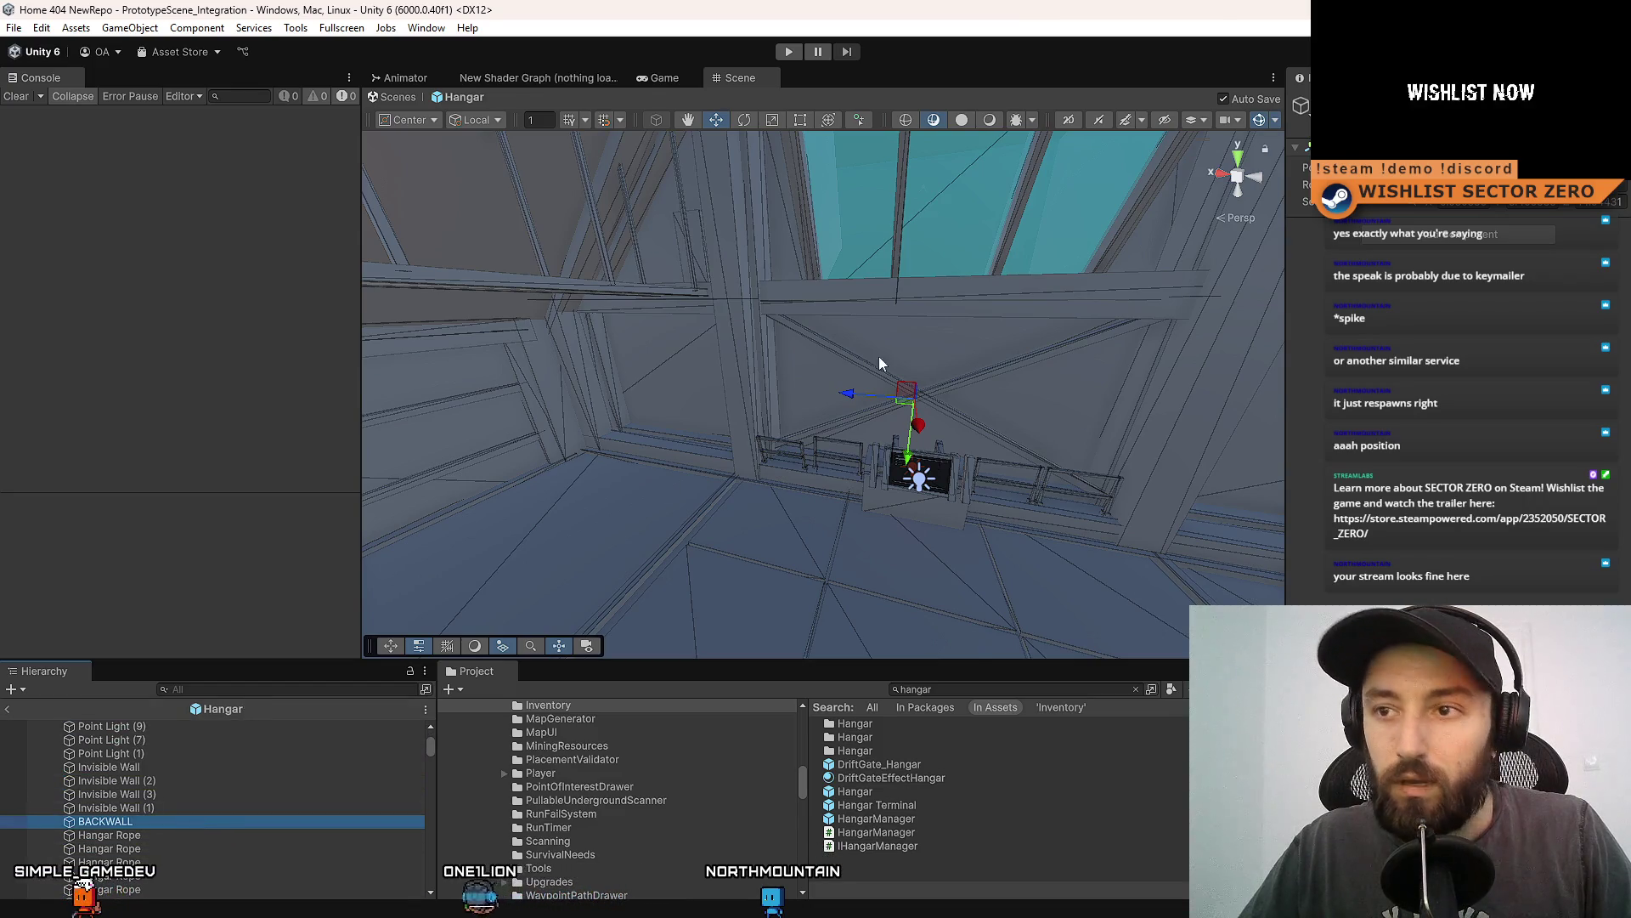
pyautogui.moveTo(878, 355); pyautogui.dragTo(787, 237)
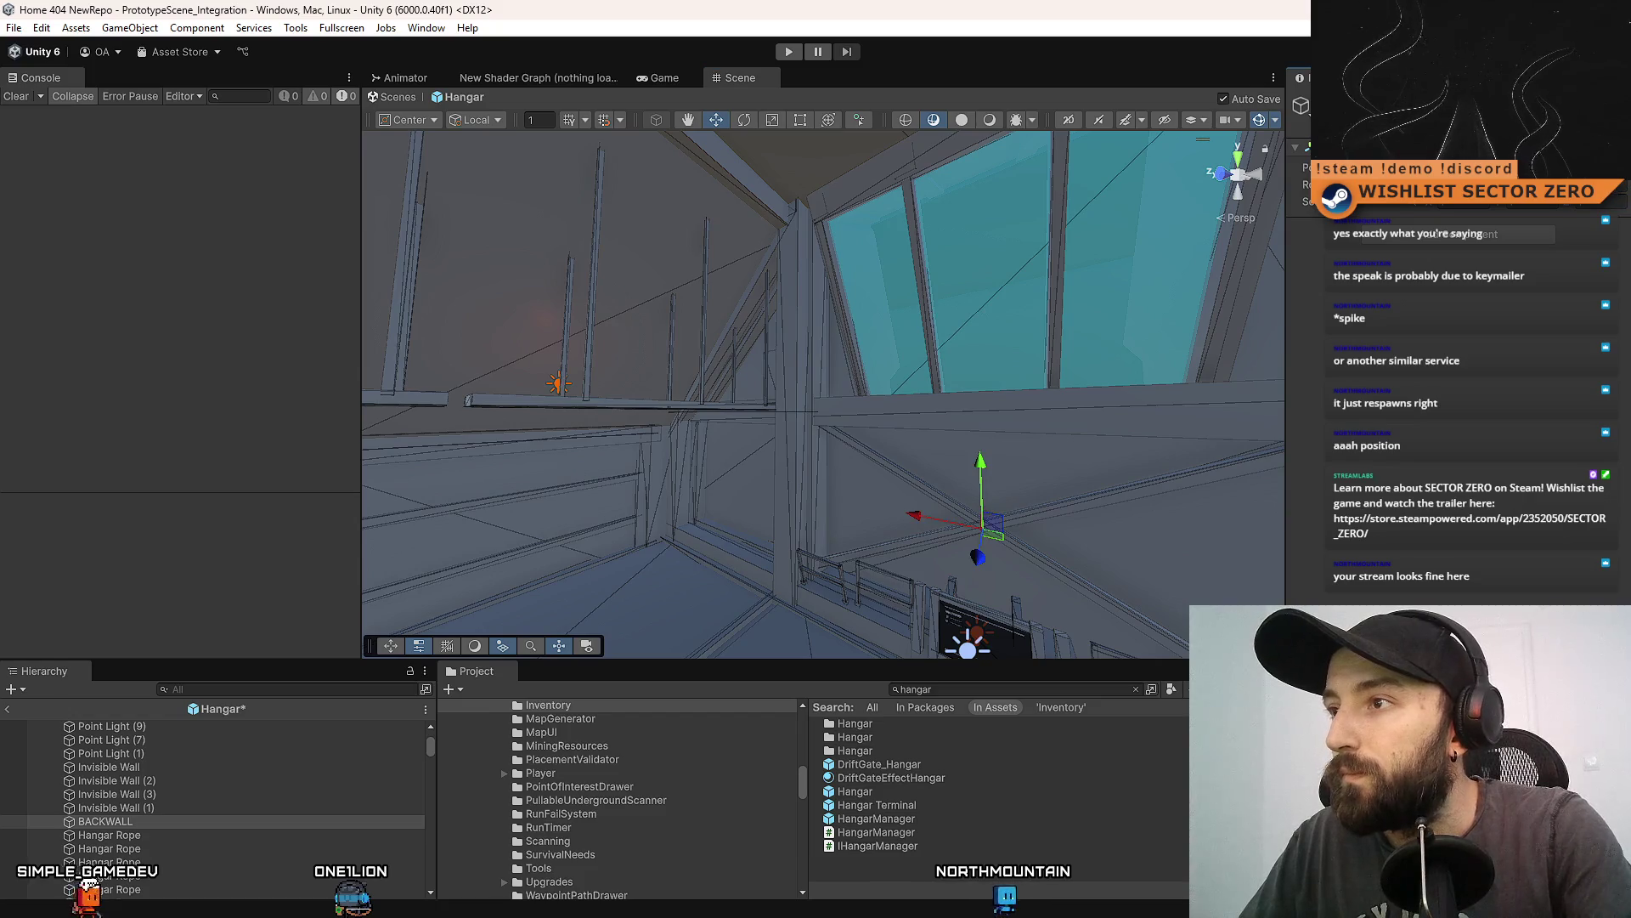
pyautogui.moveTo(1027, 204); pyautogui.dragTo(918, 195)
pyautogui.hotkey('ctrl', 's')
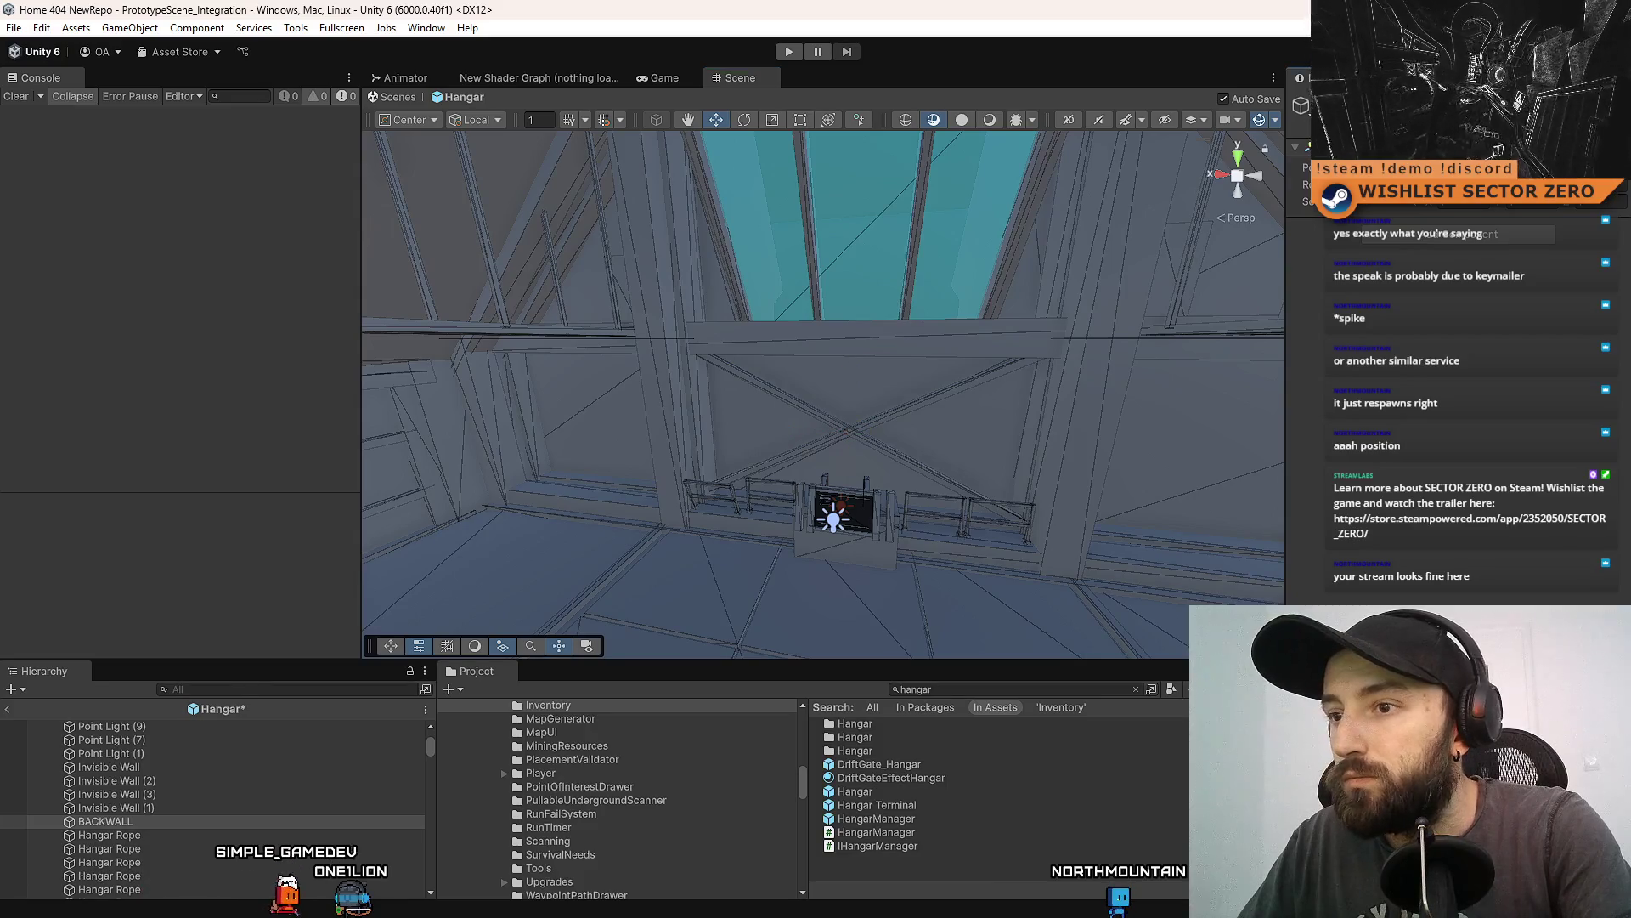
# Frame a back-wall Hangar_Part piece and select the skylight glass frame.
pyautogui.moveTo(884, 543)
pyautogui.mouseDown()
pyautogui.moveTo(764, 510)
pyautogui.moveTo(532, 594)
pyautogui.moveTo(773, 695)
pyautogui.moveTo(747, 353)
pyautogui.moveTo(830, 339)
pyautogui.moveTo(831, 300)
pyautogui.moveTo(776, 346)
pyautogui.moveTo(841, 387)
pyautogui.moveTo(895, 390)
pyautogui.moveTo(903, 371)
pyautogui.moveTo(880, 294)
pyautogui.moveTo(746, 343)
pyautogui.moveTo(841, 346)
pyautogui.moveTo(889, 420)
pyautogui.moveTo(883, 408)
pyautogui.moveTo(856, 451)
pyautogui.moveTo(773, 448)
pyautogui.moveTo(878, 412)
pyautogui.moveTo(833, 338)
pyautogui.mouseUp()
pyautogui.click(716, 410)
pyautogui.press('f')
pyautogui.click(776, 339)
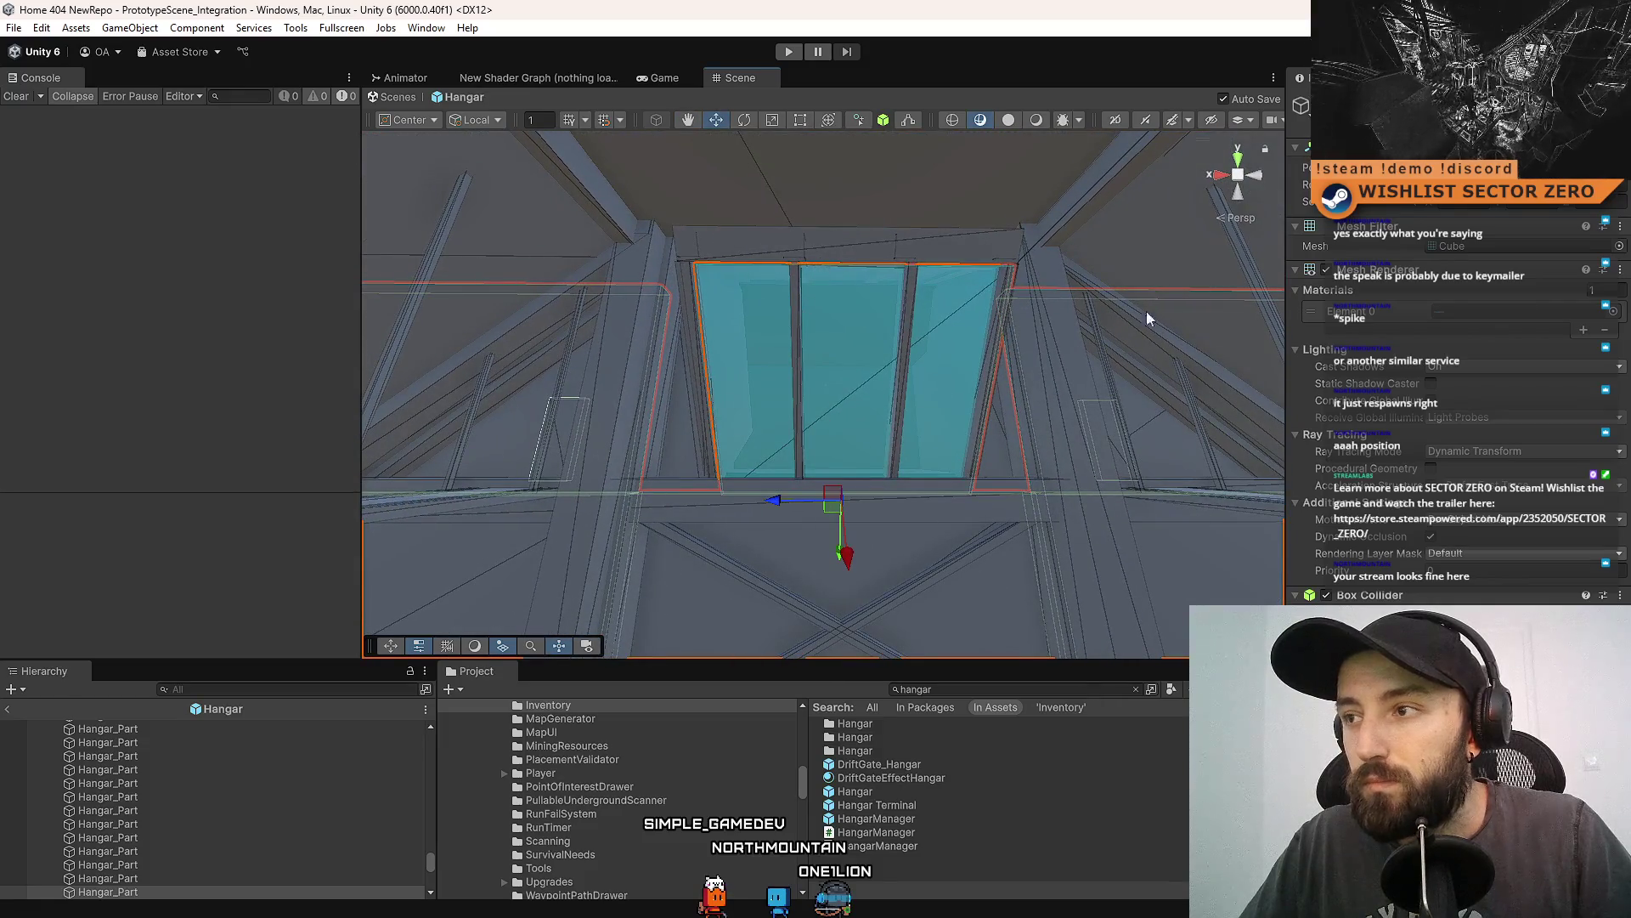
# Move the selected back-wall Hangar_Part pieces under BACKWALL in the Hierarchy.
pyautogui.moveTo(431, 860); pyautogui.dragTo(447, 762)
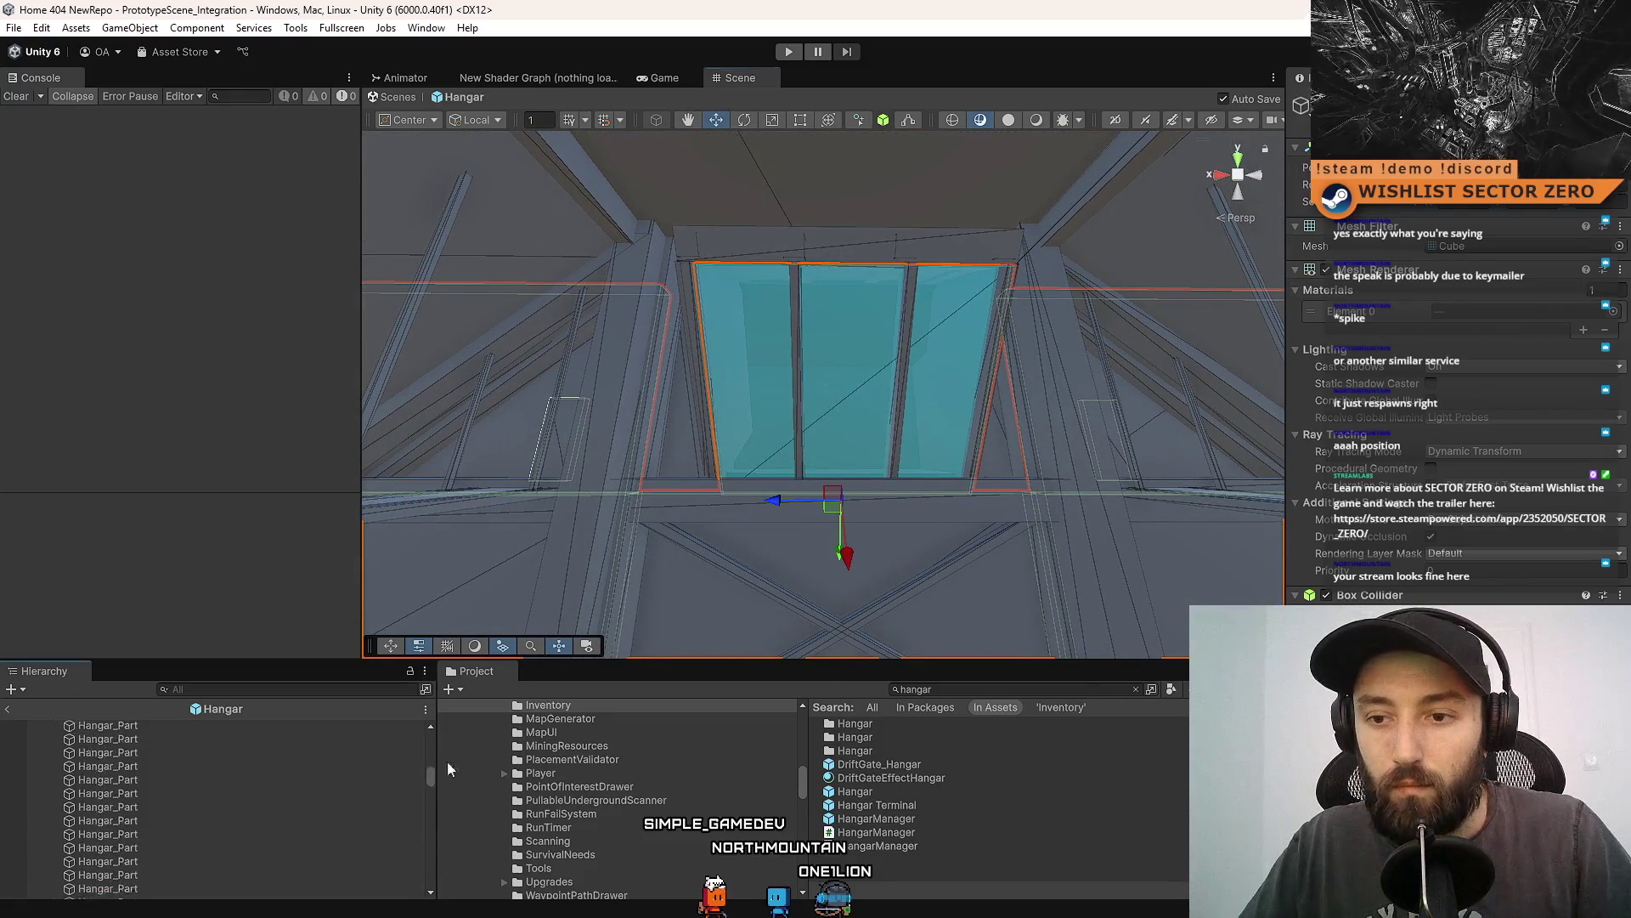
pyautogui.scroll(5, 249, 771)
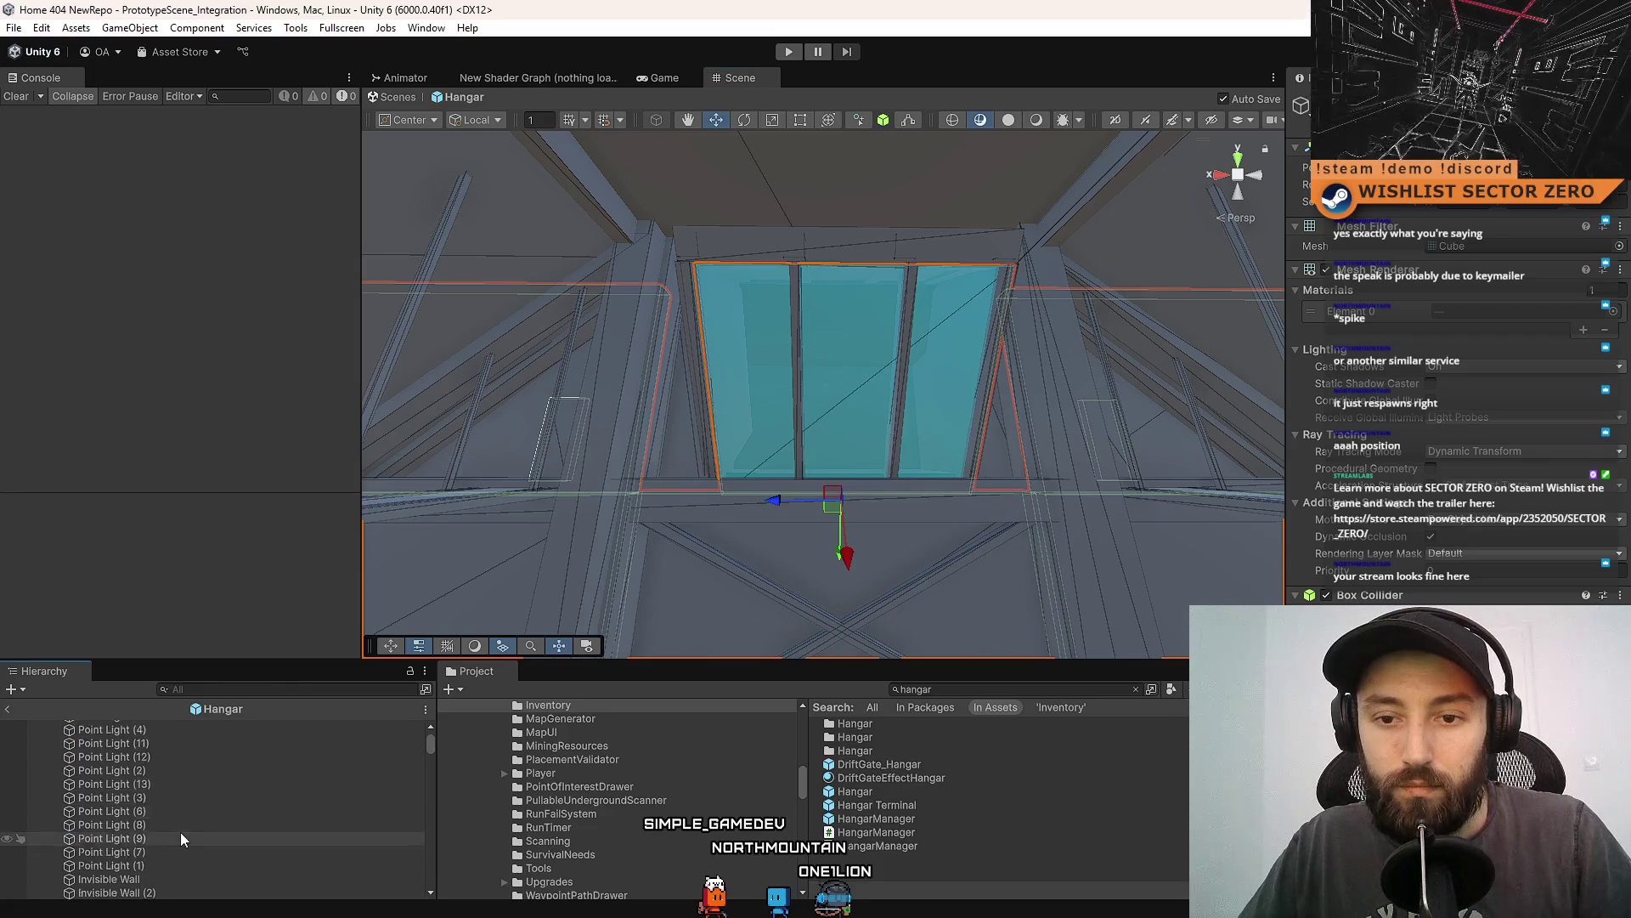
pyautogui.scroll(3, 176, 820)
pyautogui.keyDown('ctrl'); pyautogui.click(156, 831); pyautogui.keyUp('ctrl')
pyautogui.moveTo(170, 841); pyautogui.dragTo(161, 788)
# Select the diagonal back-wall beam, the angled roof beam and a vertical beam together.
pyautogui.moveTo(790, 357)
pyautogui.mouseDown()
pyautogui.moveTo(764, 425)
pyautogui.moveTo(662, 477)
pyautogui.moveTo(704, 324)
pyautogui.moveTo(768, 233)
pyautogui.moveTo(637, 207)
pyautogui.moveTo(645, 271)
pyautogui.moveTo(777, 457)
pyautogui.moveTo(788, 446)
pyautogui.moveTo(752, 462)
pyautogui.moveTo(796, 442)
pyautogui.moveTo(797, 418)
pyautogui.moveTo(776, 422)
pyautogui.moveTo(1117, 400)
pyautogui.moveTo(940, 408)
pyautogui.moveTo(940, 380)
pyautogui.mouseUp()
pyautogui.click(787, 445)
pyautogui.moveTo(974, 436)
pyautogui.mouseDown()
pyautogui.moveTo(870, 297)
pyautogui.moveTo(773, 379)
pyautogui.moveTo(841, 343)
pyautogui.moveTo(922, 227)
pyautogui.mouseUp()
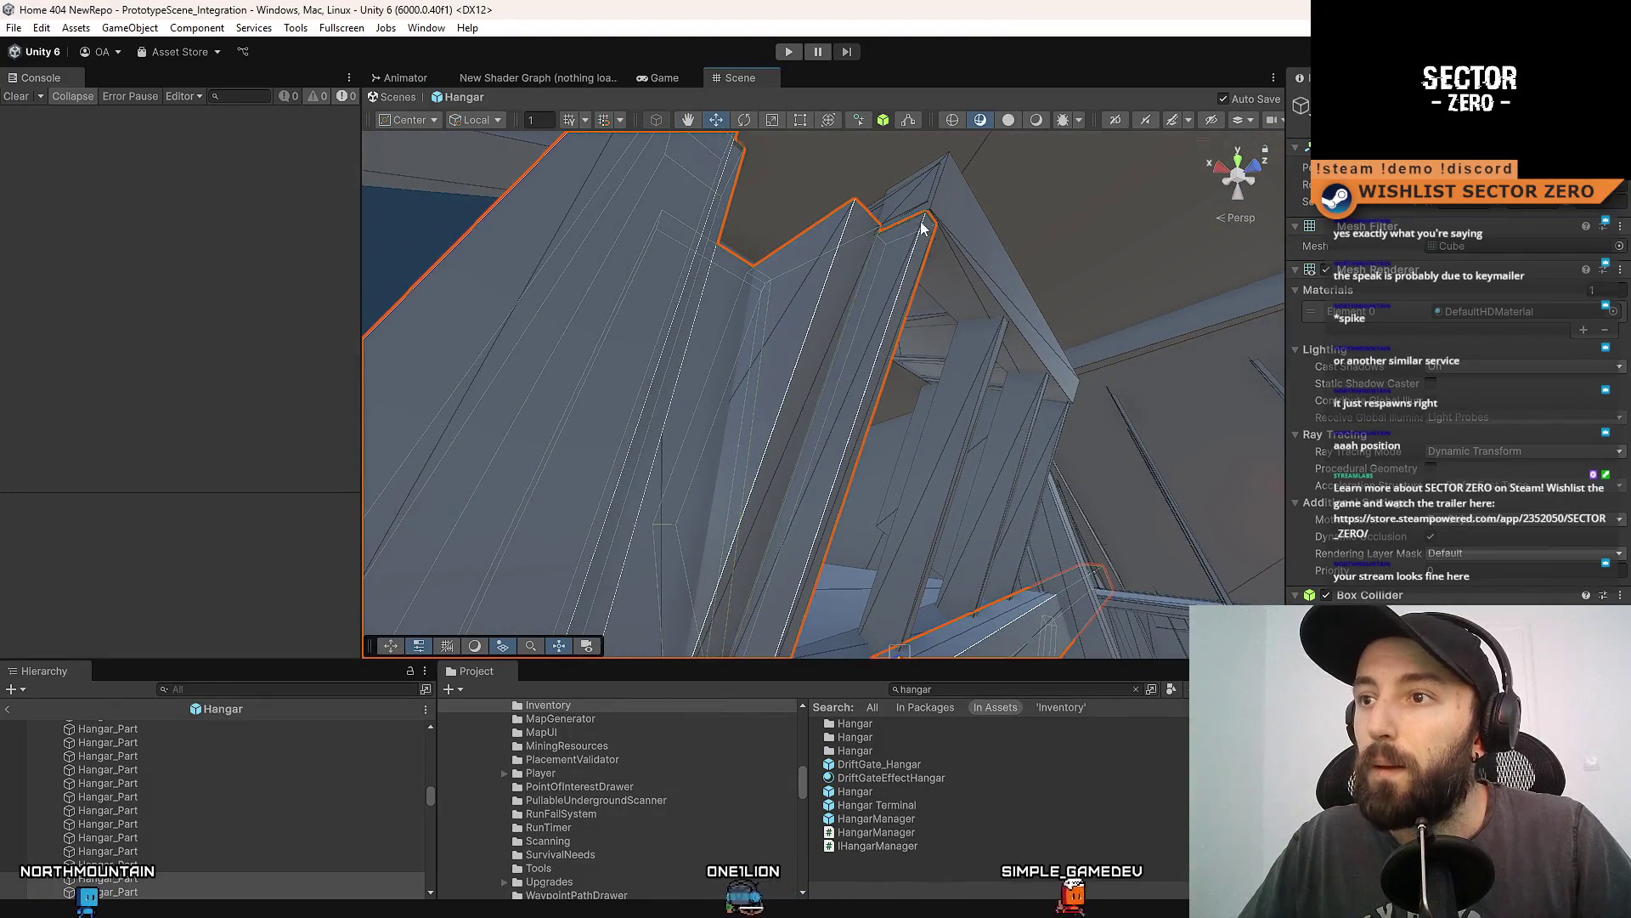
pyautogui.click(975, 395)
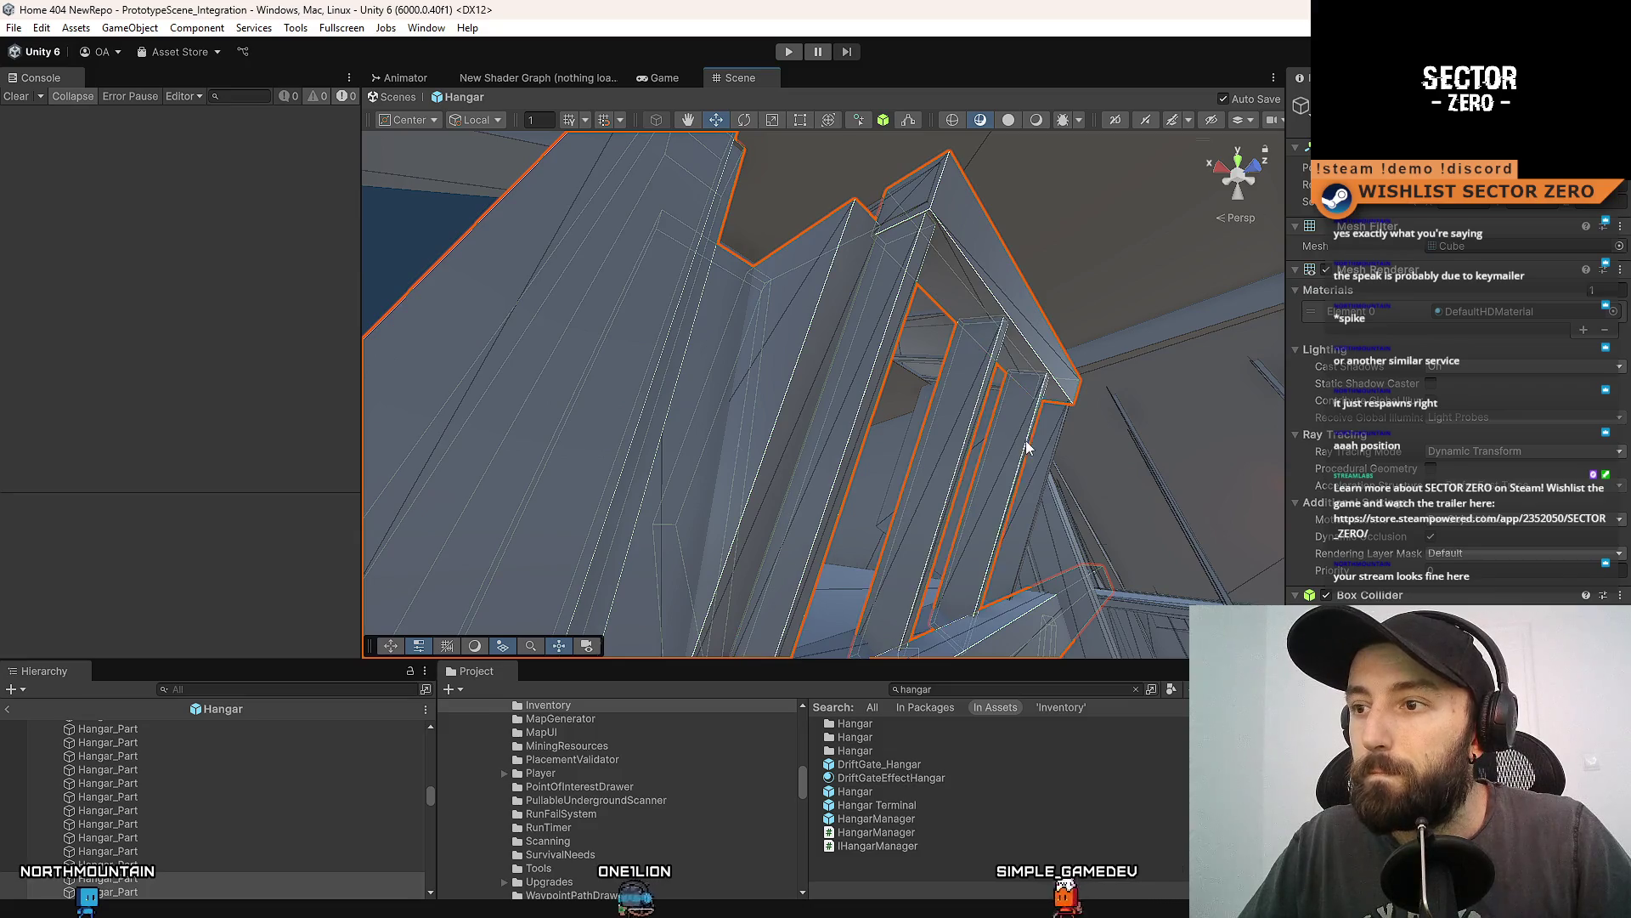
pyautogui.moveTo(1037, 450); pyautogui.dragTo(867, 442)
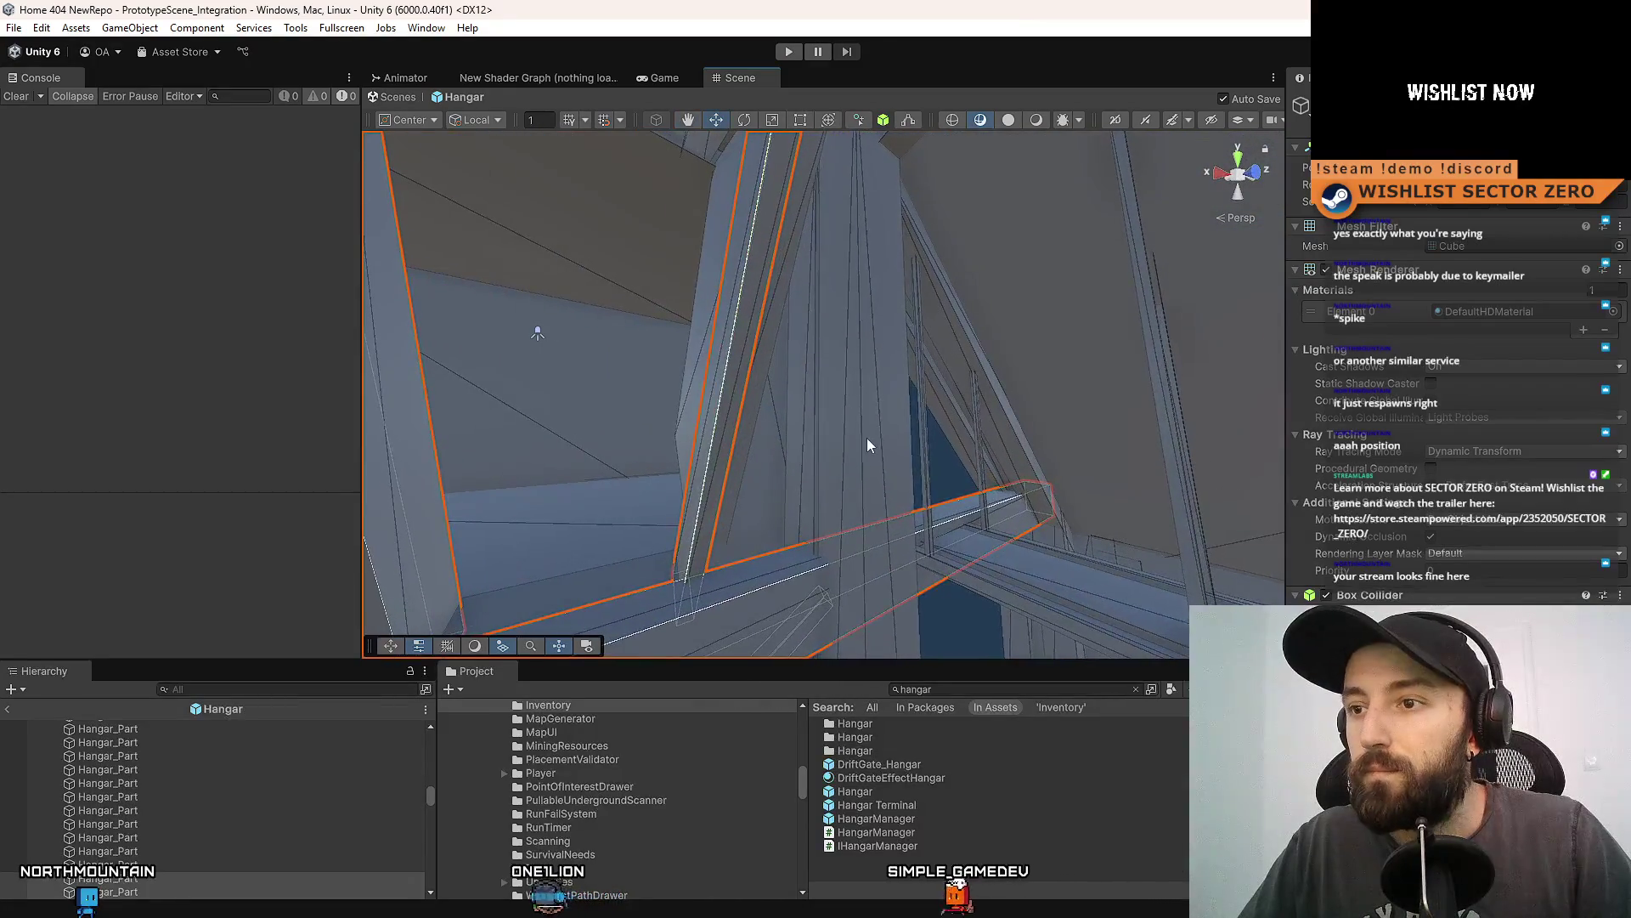
pyautogui.keyDown('shift'); pyautogui.click(803, 459); pyautogui.keyUp('shift')
pyautogui.moveTo(826, 458); pyautogui.dragTo(647, 454)
pyautogui.moveTo(957, 419); pyautogui.dragTo(1007, 367)
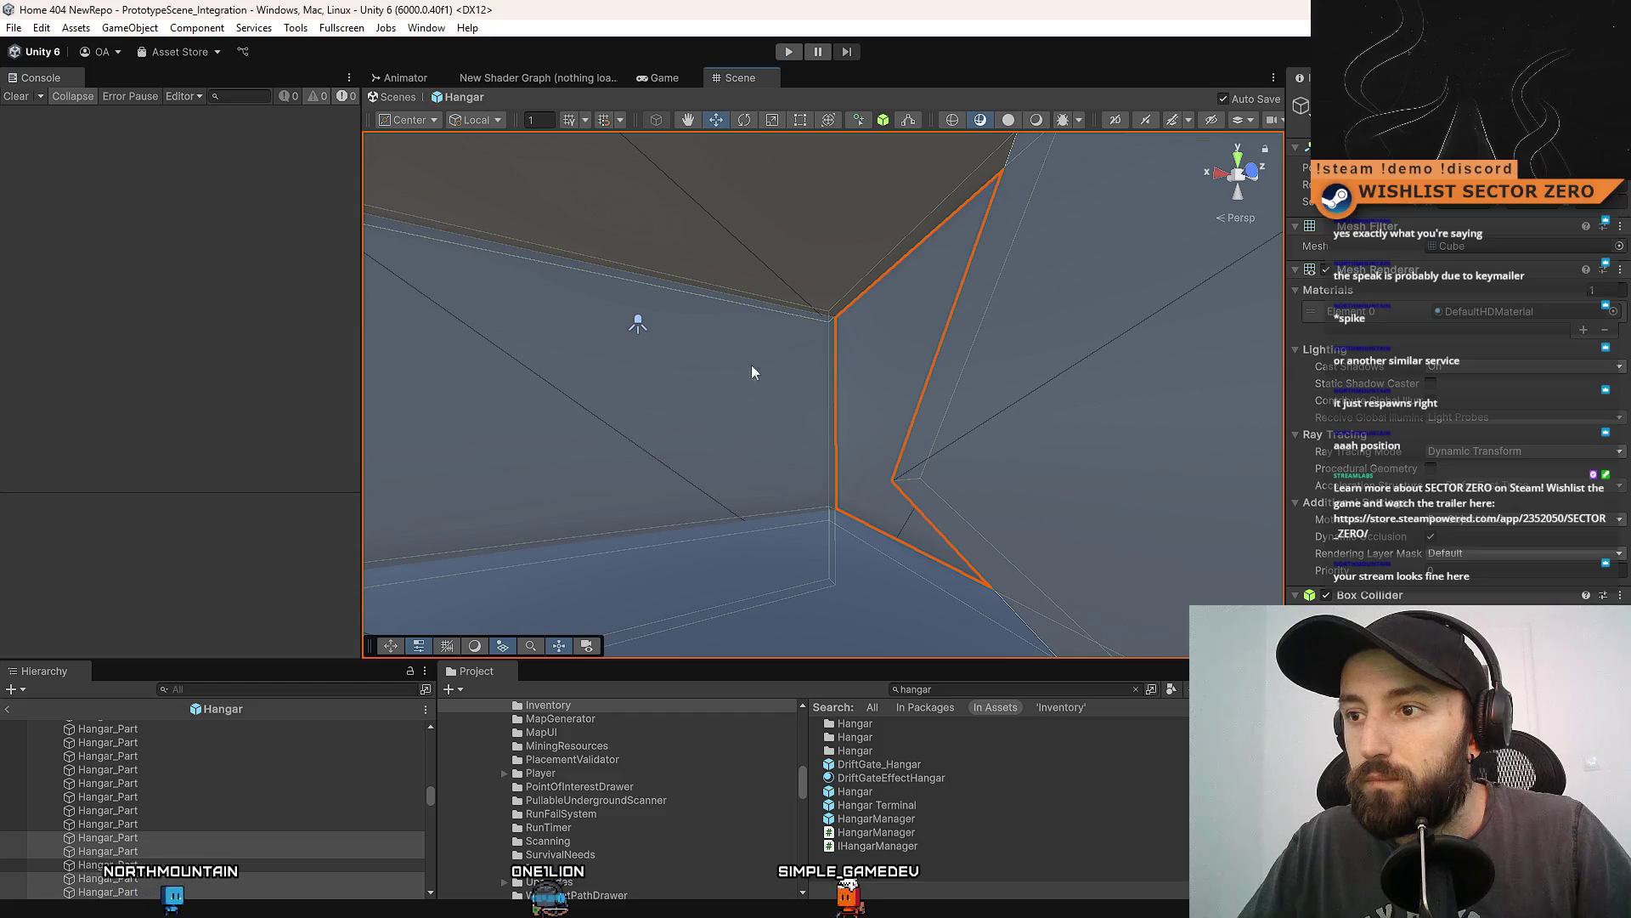
pyautogui.moveTo(751, 372)
pyautogui.mouseDown()
pyautogui.moveTo(360, 389)
pyautogui.moveTo(663, 393)
pyautogui.moveTo(595, 510)
pyautogui.mouseUp()
pyautogui.moveTo(430, 792); pyautogui.dragTo(433, 736)
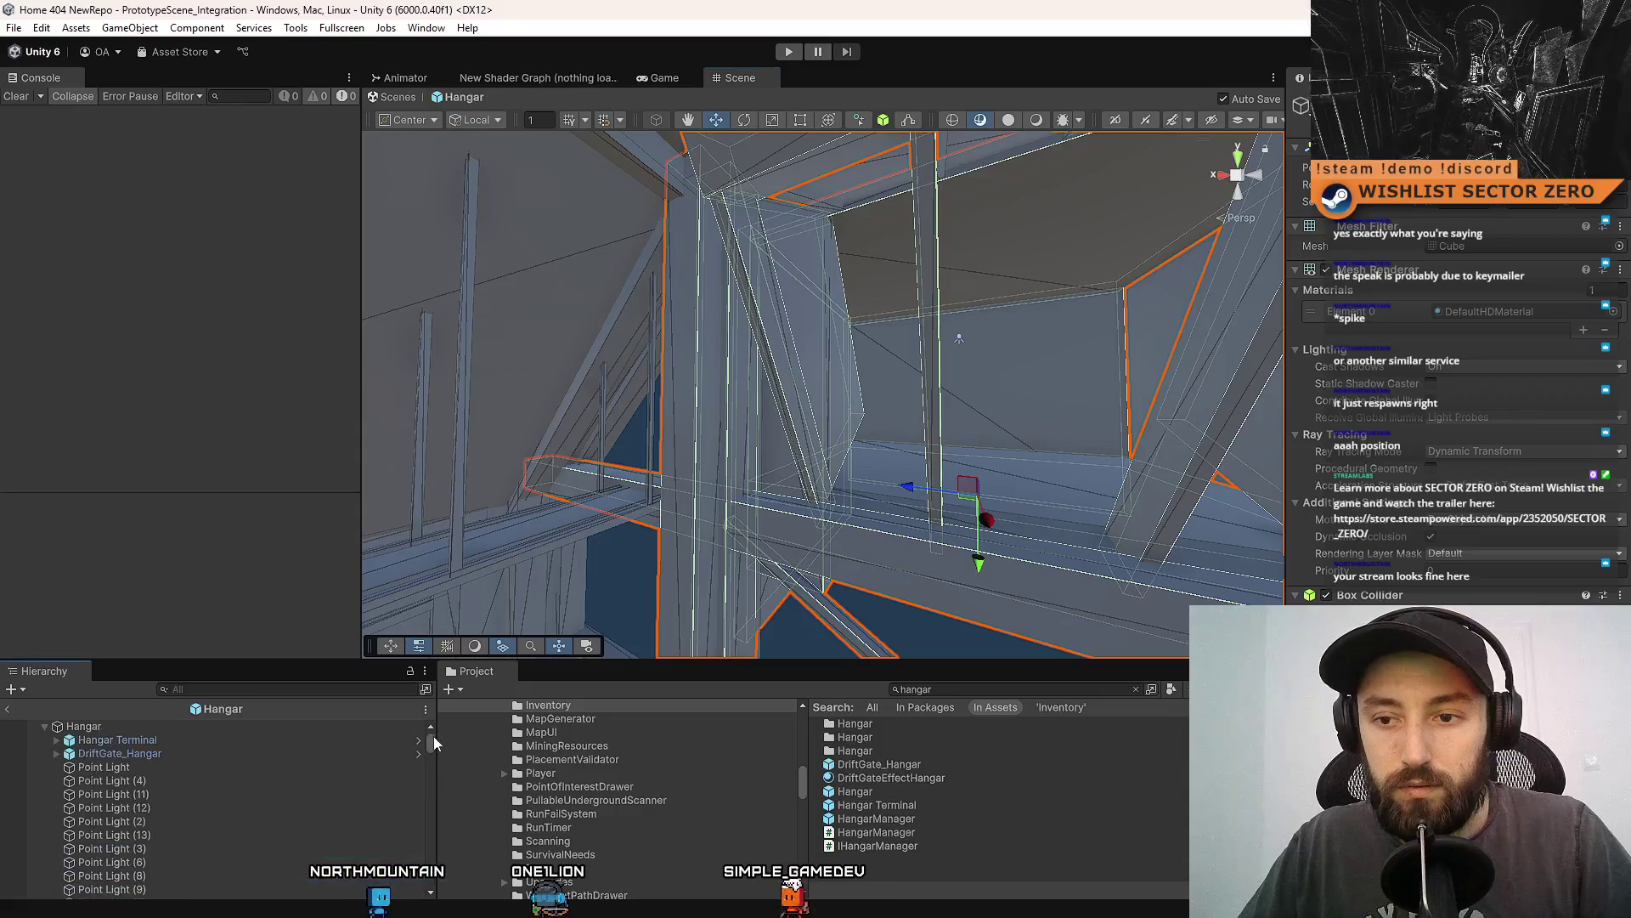
# Frame the first Hangar_Part under BACKWALL and select the plank in the scene.
pyautogui.scroll(2, 178, 797)
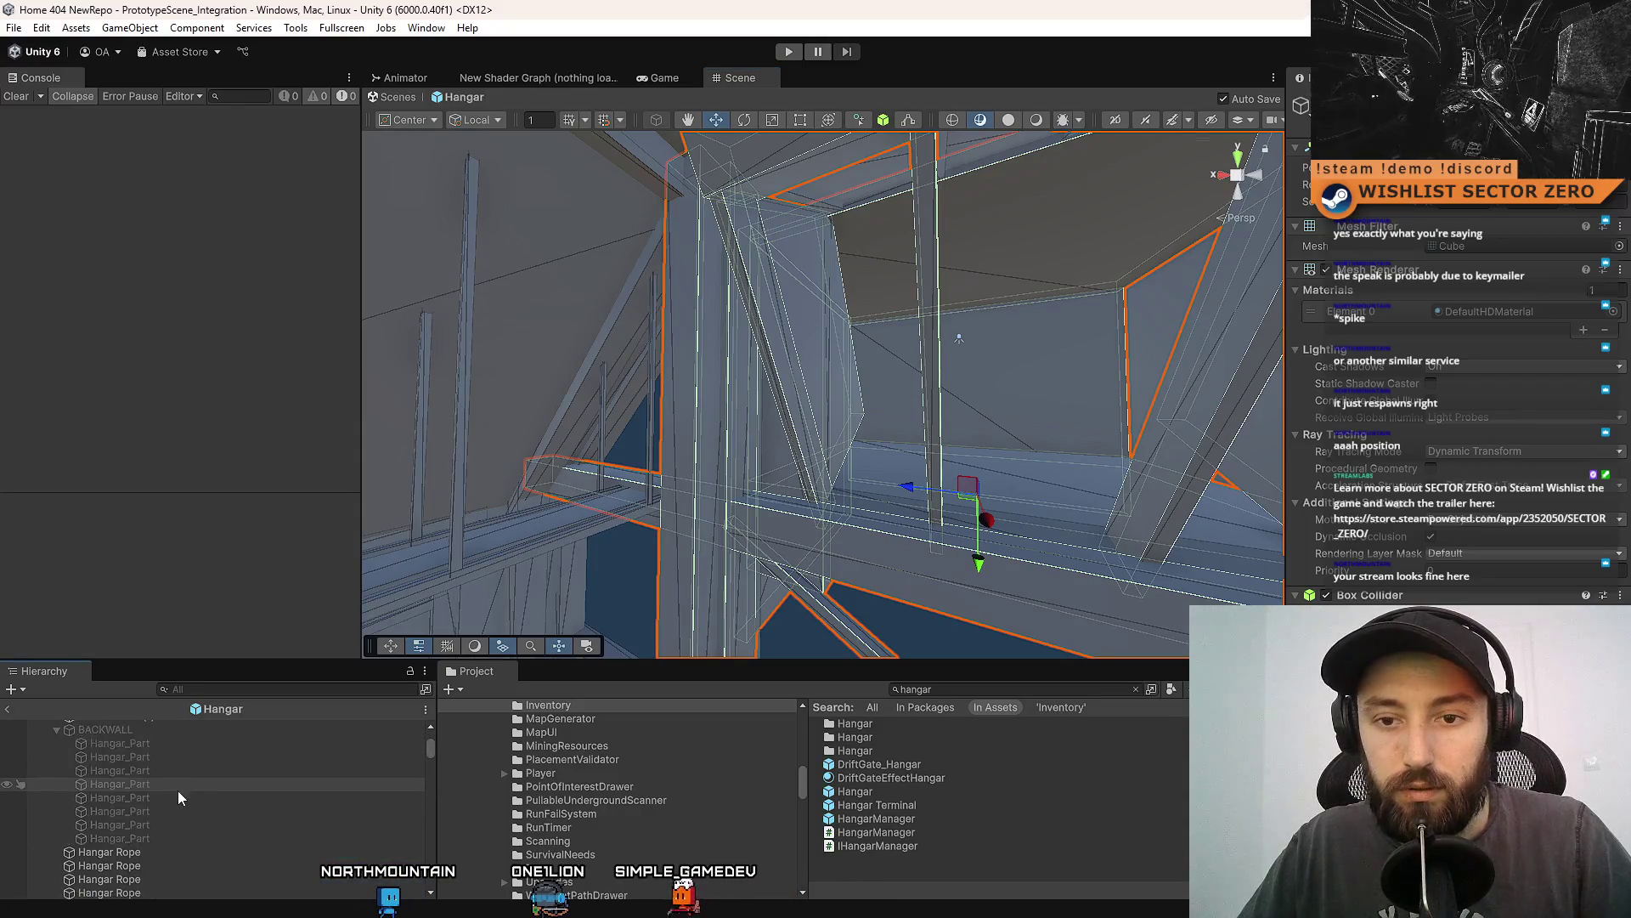
pyautogui.click(180, 743)
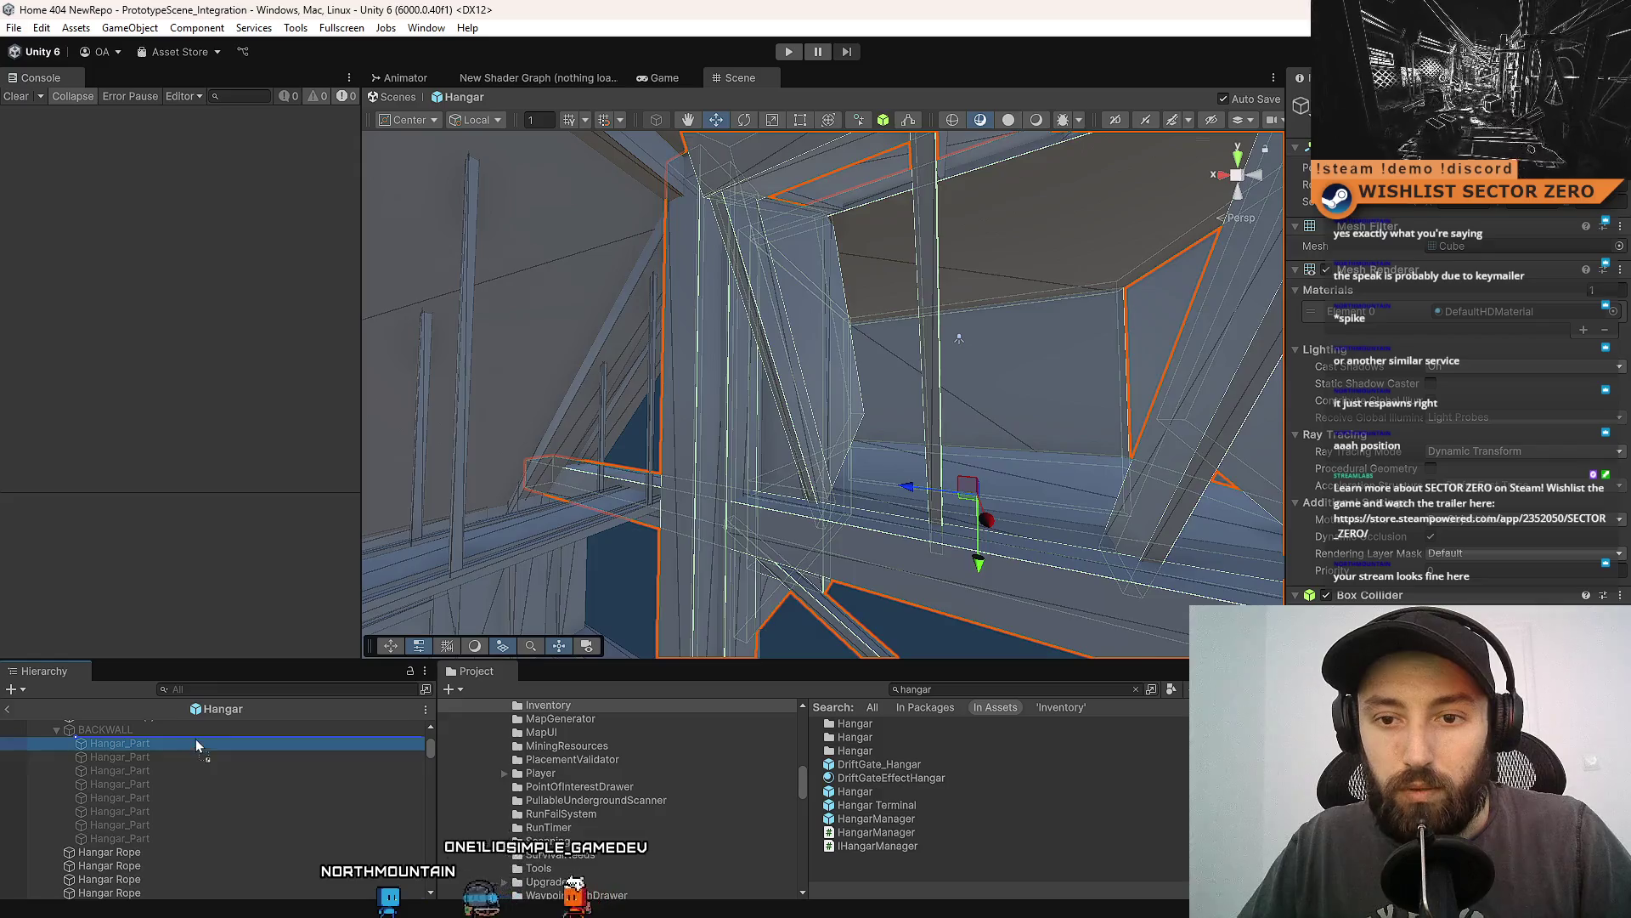
pyautogui.doubleClick(153, 741)
pyautogui.moveTo(833, 408)
pyautogui.mouseDown()
pyautogui.moveTo(880, 419)
pyautogui.moveTo(853, 554)
pyautogui.moveTo(813, 554)
pyautogui.moveTo(863, 436)
pyautogui.moveTo(815, 342)
pyautogui.moveTo(681, 348)
pyautogui.mouseUp()
pyautogui.click(863, 437)
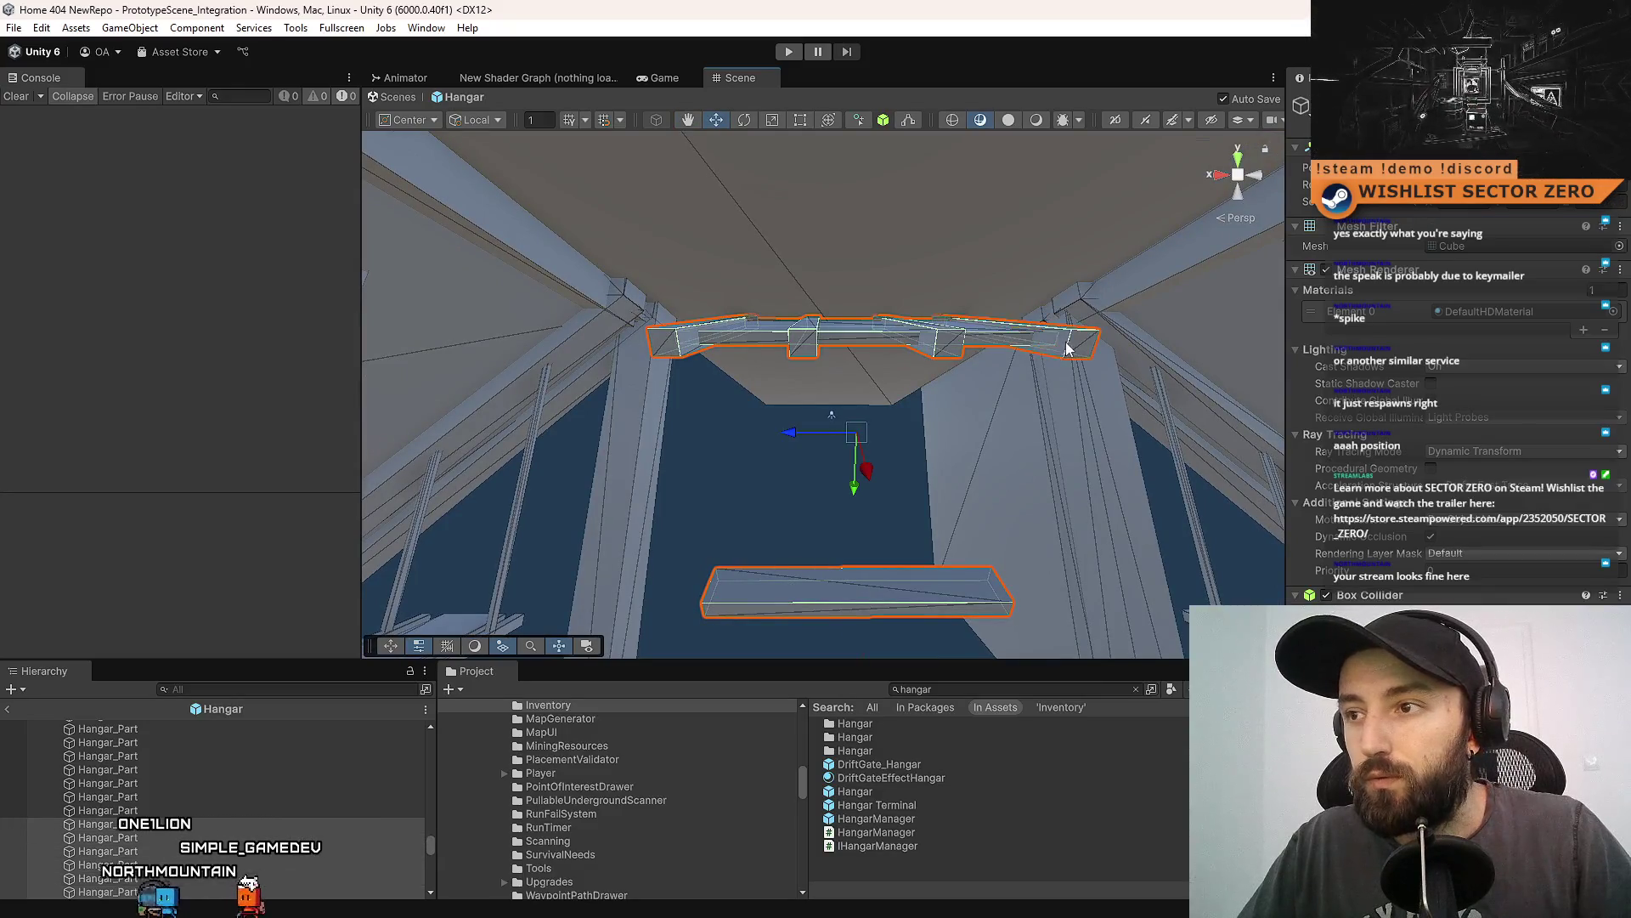
pyautogui.moveTo(1068, 348)
pyautogui.mouseDown()
pyautogui.moveTo(977, 425)
pyautogui.moveTo(1038, 517)
pyautogui.moveTo(618, 187)
pyautogui.moveTo(766, 476)
pyautogui.moveTo(863, 462)
pyautogui.moveTo(767, 425)
pyautogui.mouseUp()
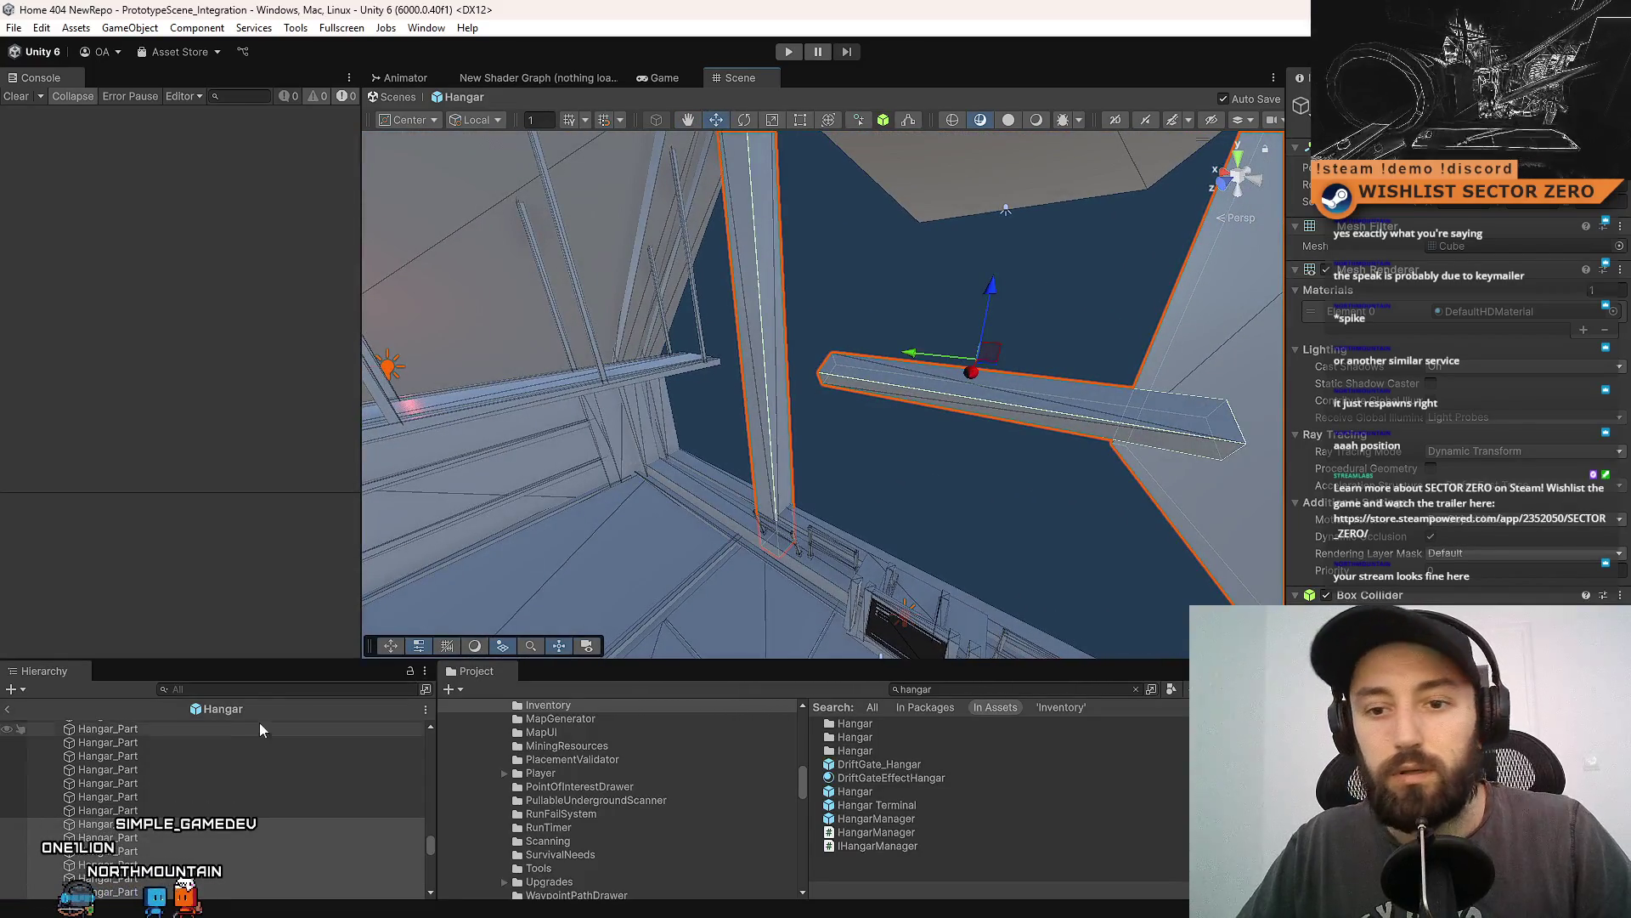
# Select and frame the whole BACKWALL group to review its back-wall pieces.
pyautogui.scroll(-5, 248, 763)
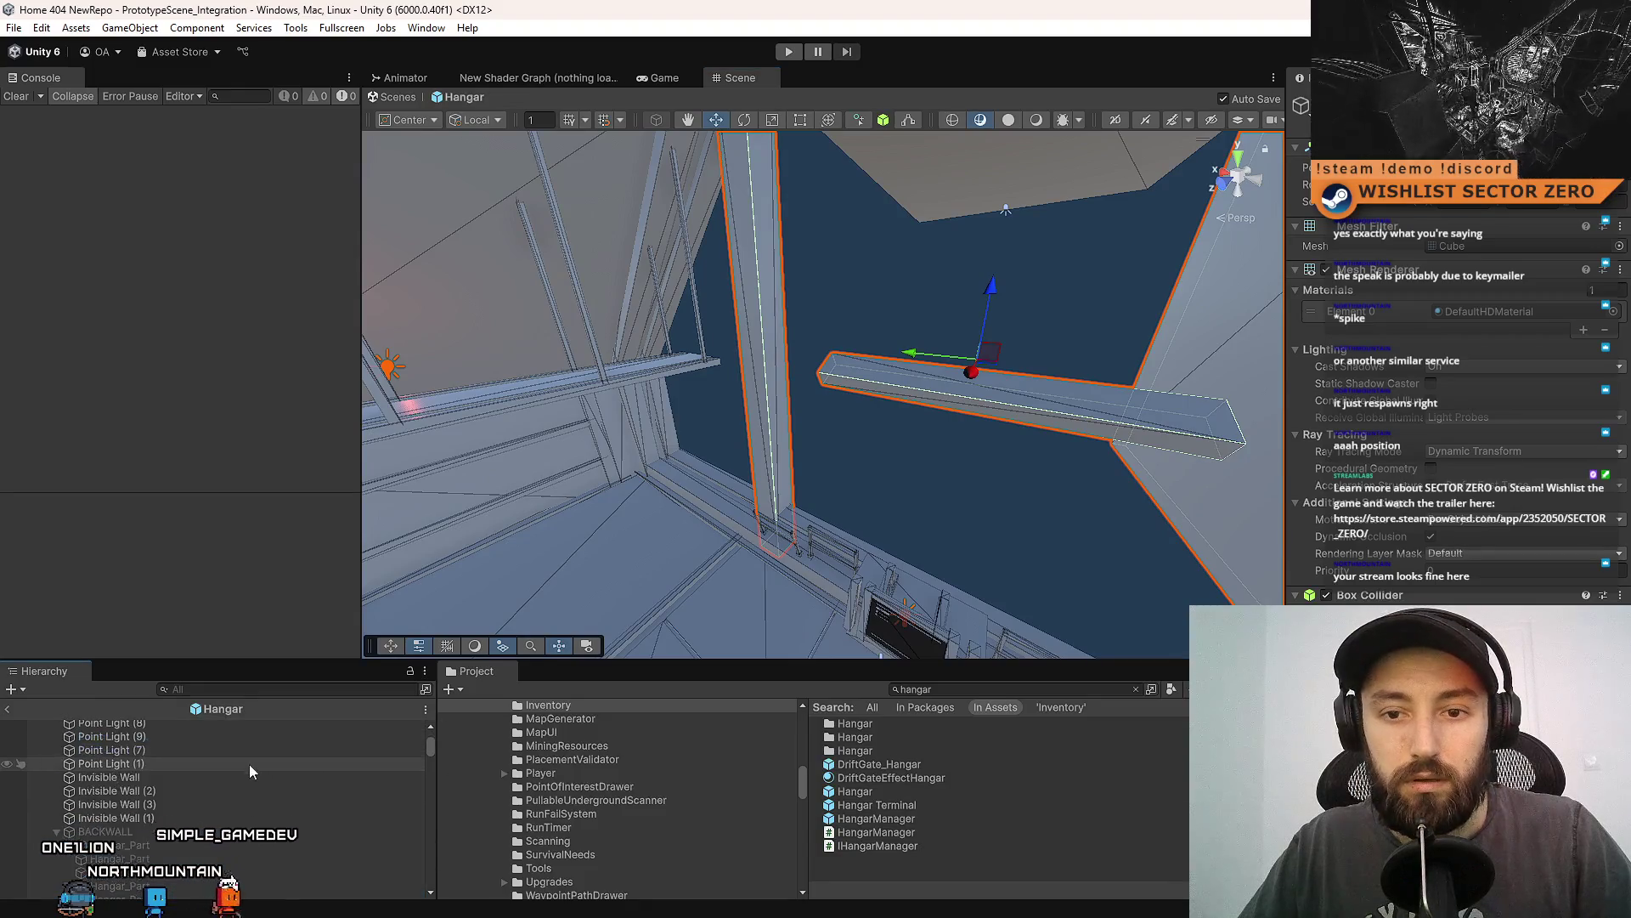
pyautogui.click(169, 794)
pyautogui.doubleClick(177, 782)
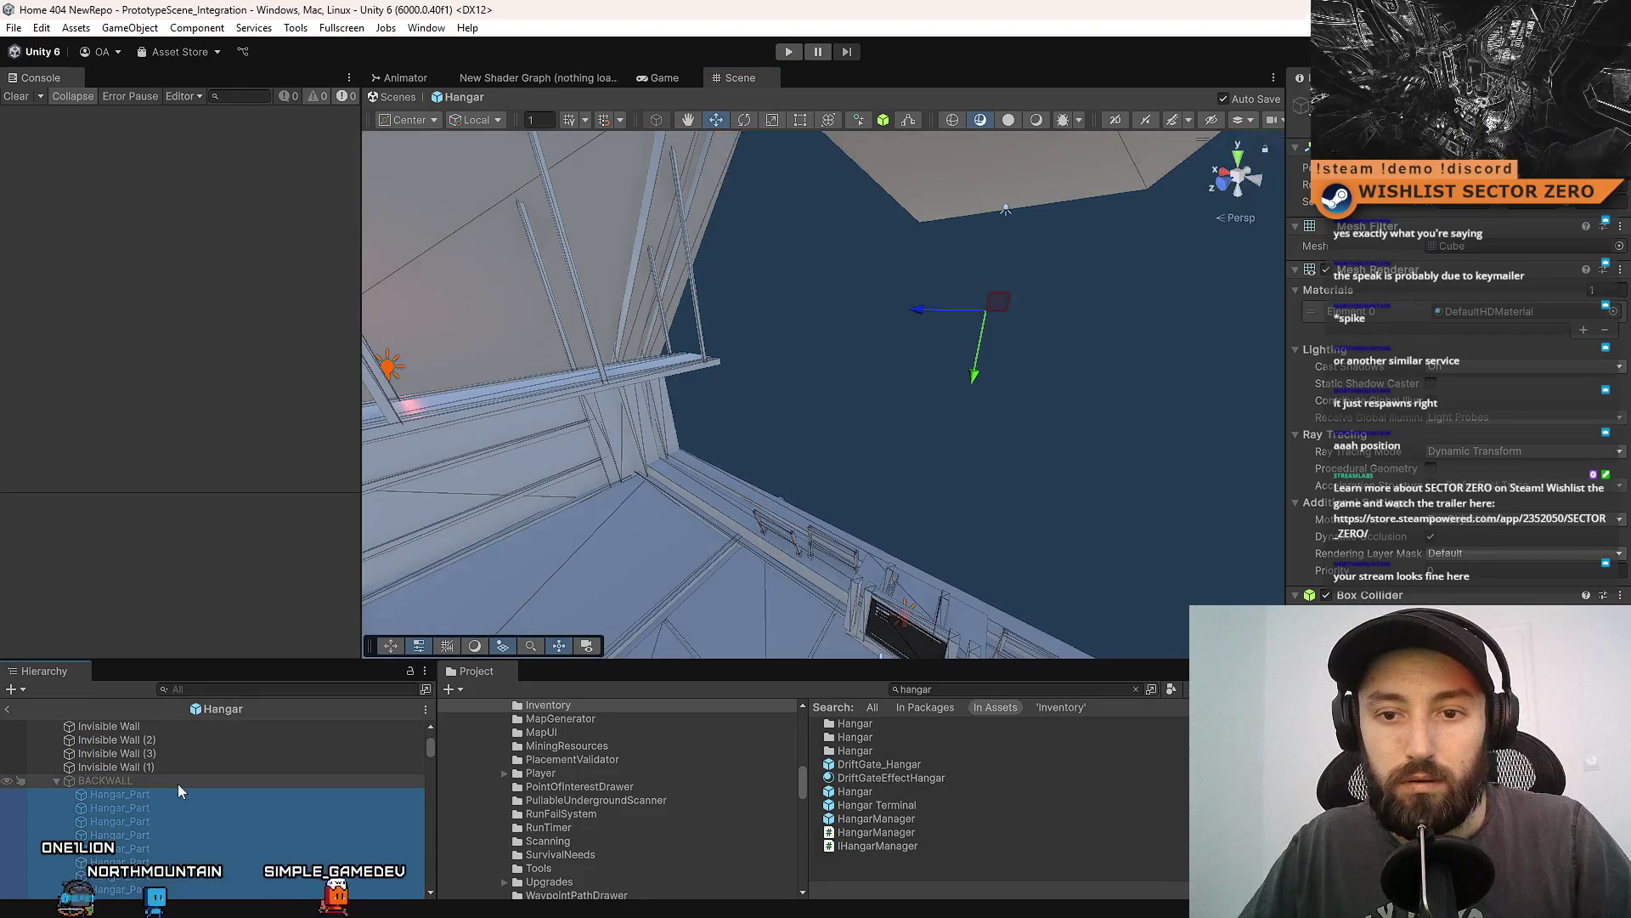
pyautogui.moveTo(697, 442)
pyautogui.mouseDown()
pyautogui.moveTo(764, 391)
pyautogui.moveTo(970, 333)
pyautogui.moveTo(943, 357)
pyautogui.mouseUp()
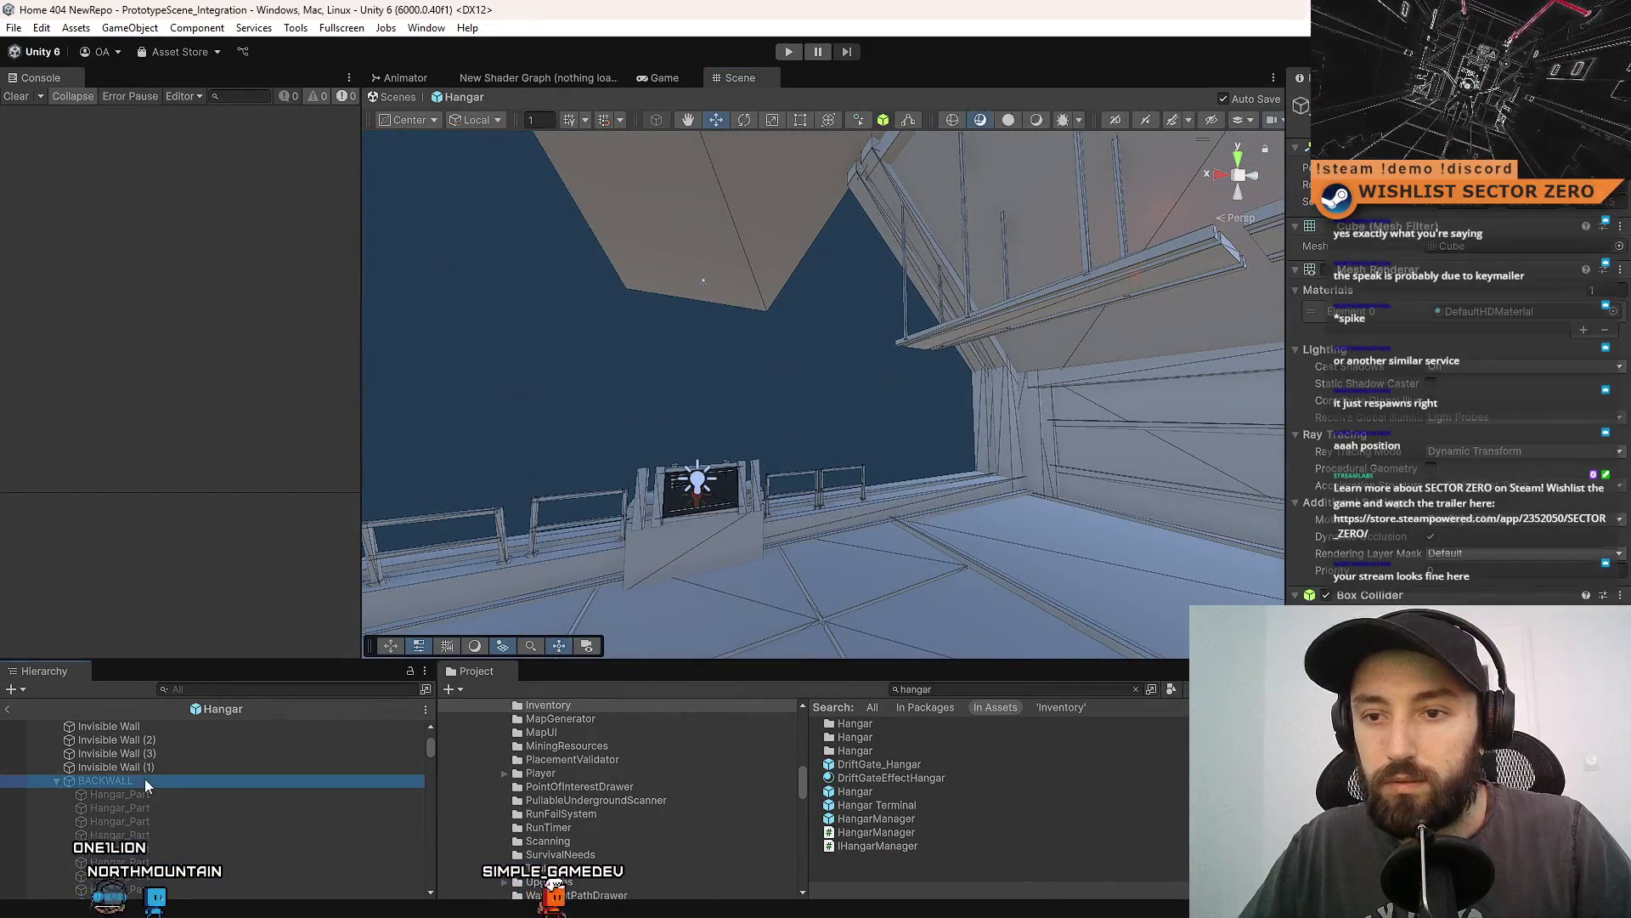
pyautogui.moveTo(765, 382)
pyautogui.mouseDown()
pyautogui.moveTo(679, 441)
pyautogui.moveTo(257, 593)
pyautogui.moveTo(129, 582)
pyautogui.moveTo(585, 504)
pyautogui.mouseUp()
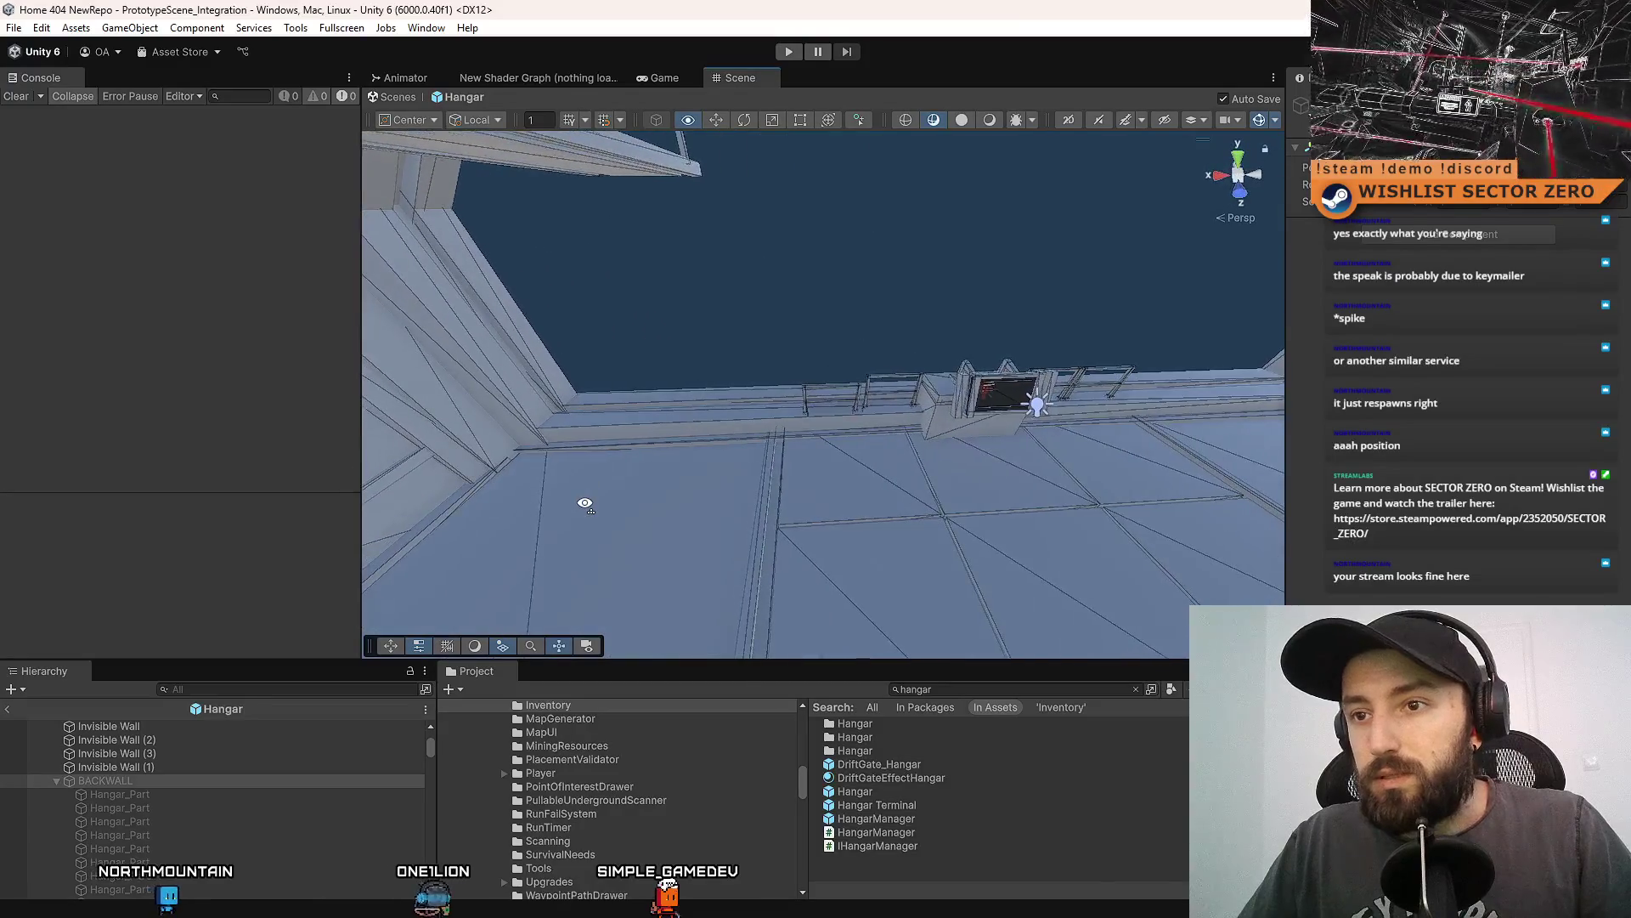
pyautogui.moveTo(1297, 114)
pyautogui.mouseDown()
pyautogui.moveTo(779, 310)
pyautogui.moveTo(696, 289)
pyautogui.moveTo(604, 226)
pyautogui.moveTo(672, 36)
pyautogui.moveTo(514, 38)
pyautogui.moveTo(745, 180)
pyautogui.mouseUp()
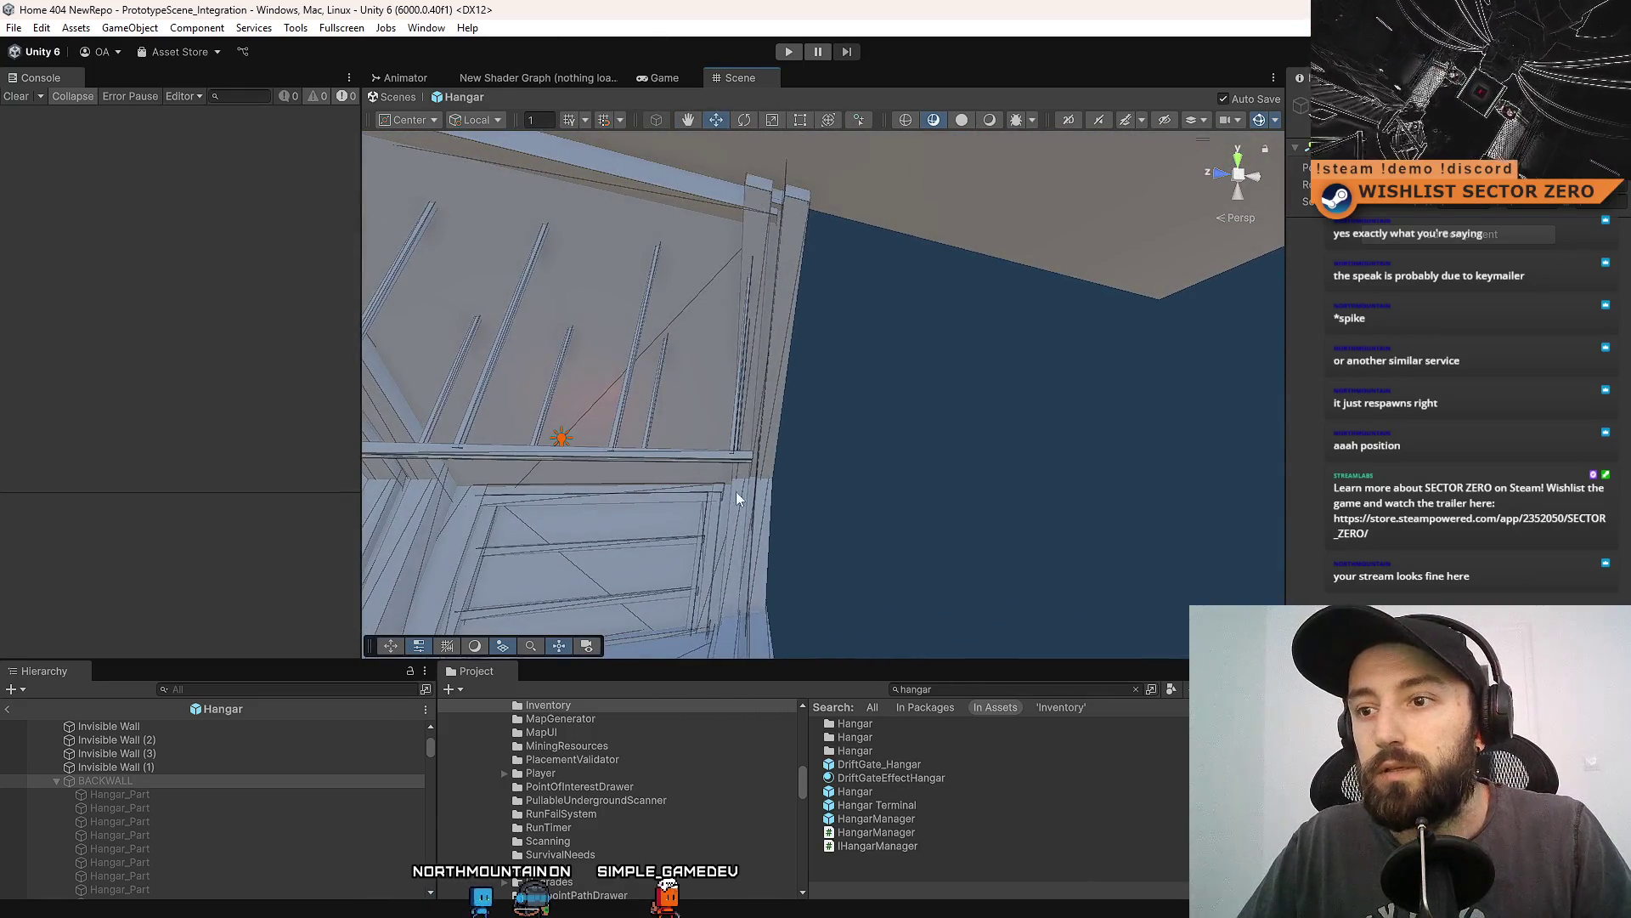
pyautogui.moveTo(736, 498)
pyautogui.mouseDown()
pyautogui.moveTo(852, 426)
pyautogui.moveTo(615, 305)
pyautogui.moveTo(1066, 251)
pyautogui.moveTo(517, 778)
pyautogui.moveTo(1051, 883)
pyautogui.moveTo(1146, 691)
pyautogui.moveTo(625, 700)
pyautogui.moveTo(645, 818)
pyautogui.mouseUp()
pyautogui.moveTo(747, 361); pyautogui.dragTo(761, 487)
pyautogui.moveTo(785, 563)
pyautogui.mouseDown()
pyautogui.moveTo(797, 626)
pyautogui.moveTo(991, 619)
pyautogui.moveTo(838, 648)
pyautogui.moveTo(972, 553)
pyautogui.moveTo(959, 374)
pyautogui.mouseUp()
pyautogui.moveTo(914, 524)
pyautogui.mouseDown()
pyautogui.moveTo(883, 363)
pyautogui.moveTo(875, 424)
pyautogui.moveTo(844, 349)
pyautogui.moveTo(681, 561)
pyautogui.moveTo(387, 549)
pyautogui.moveTo(744, 379)
pyautogui.moveTo(732, 426)
pyautogui.moveTo(777, 459)
pyautogui.moveTo(884, 349)
pyautogui.moveTo(796, 349)
pyautogui.mouseUp()
pyautogui.click(687, 357)
# Select the sill and long diagonal beams, then move the wall piece under BACKWALL.
pyautogui.click(812, 430)
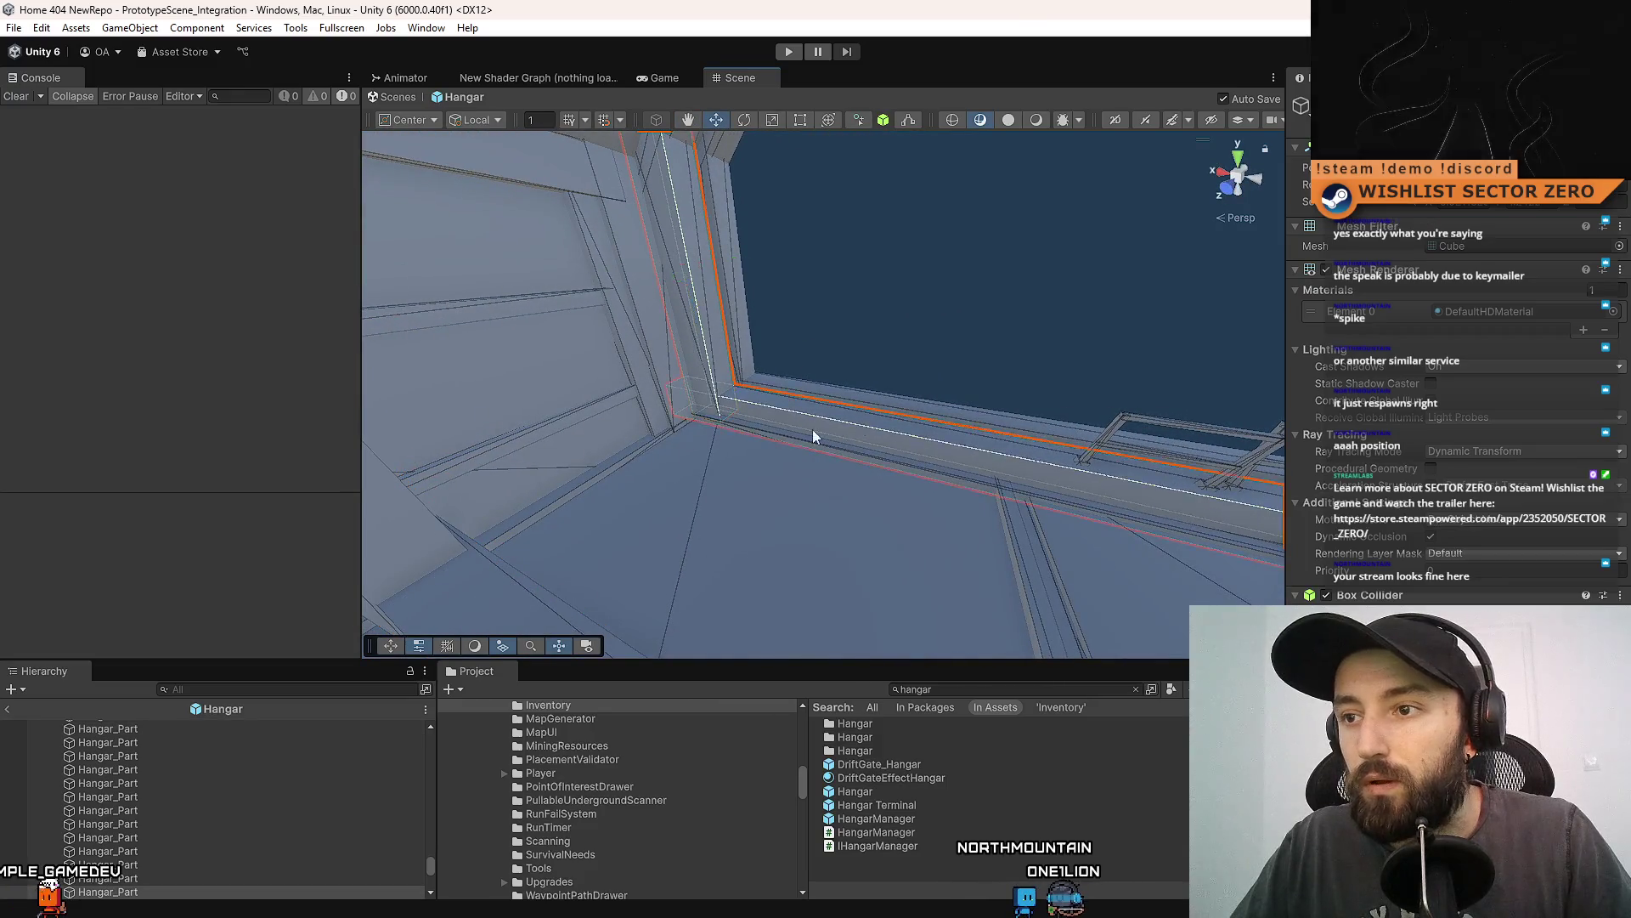
pyautogui.moveTo(812, 429)
pyautogui.mouseDown()
pyautogui.moveTo(1085, 375)
pyautogui.moveTo(997, 206)
pyautogui.mouseUp()
pyautogui.click(959, 454)
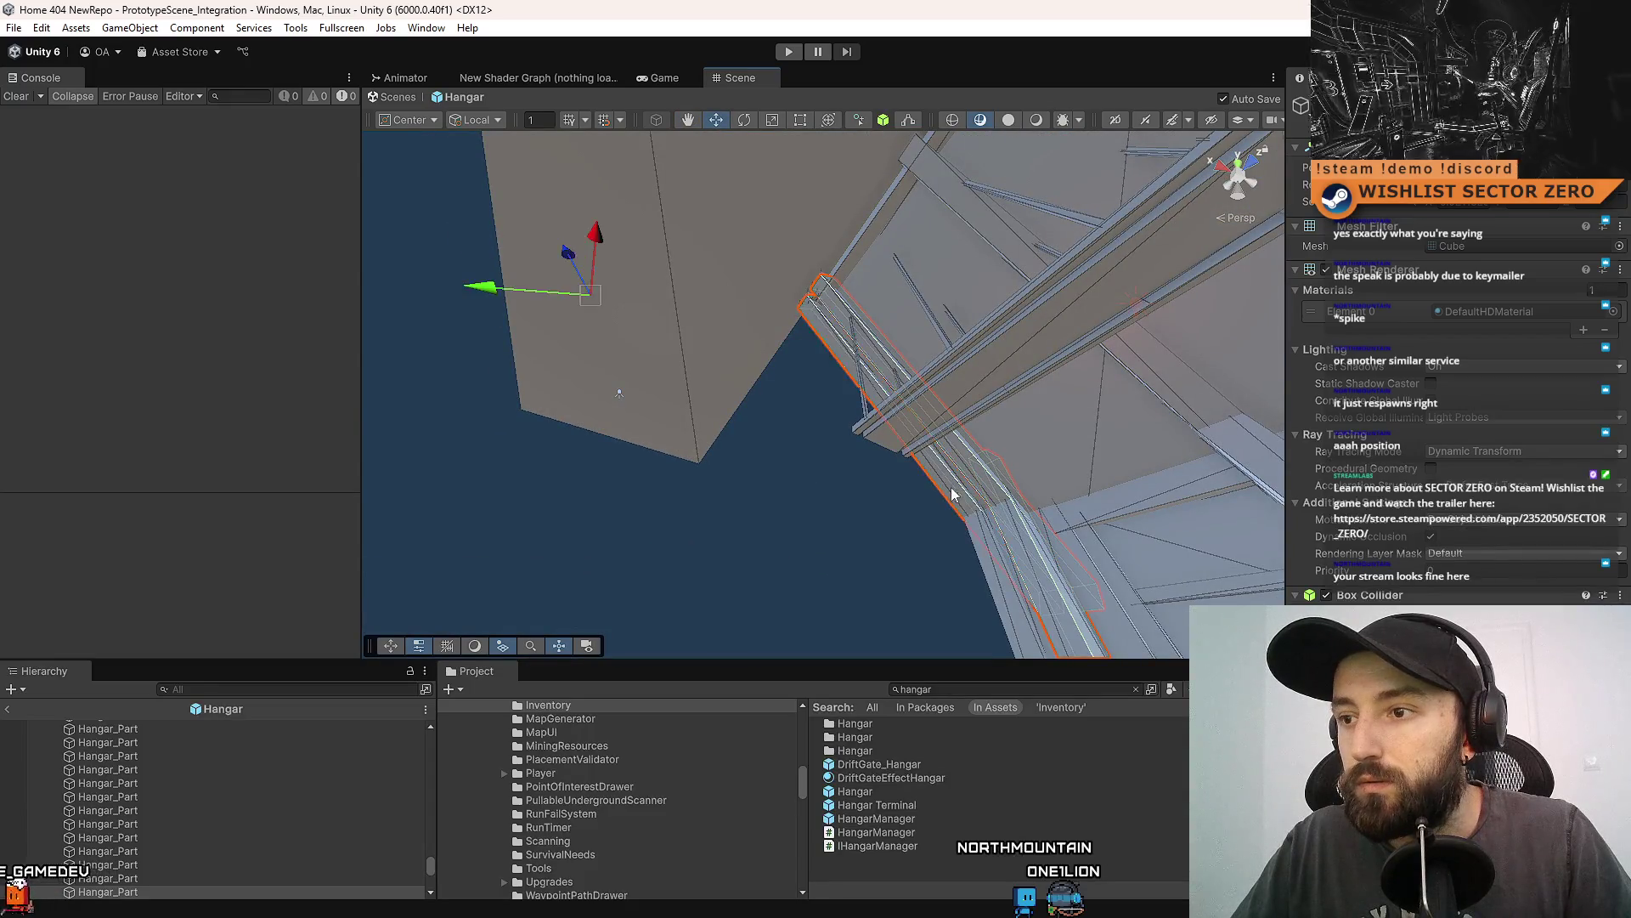
pyautogui.moveTo(975, 345)
pyautogui.mouseDown()
pyautogui.moveTo(997, 583)
pyautogui.moveTo(903, 513)
pyautogui.moveTo(837, 572)
pyautogui.moveTo(830, 656)
pyautogui.moveTo(895, 649)
pyautogui.moveTo(680, 442)
pyautogui.moveTo(762, 353)
pyautogui.mouseUp()
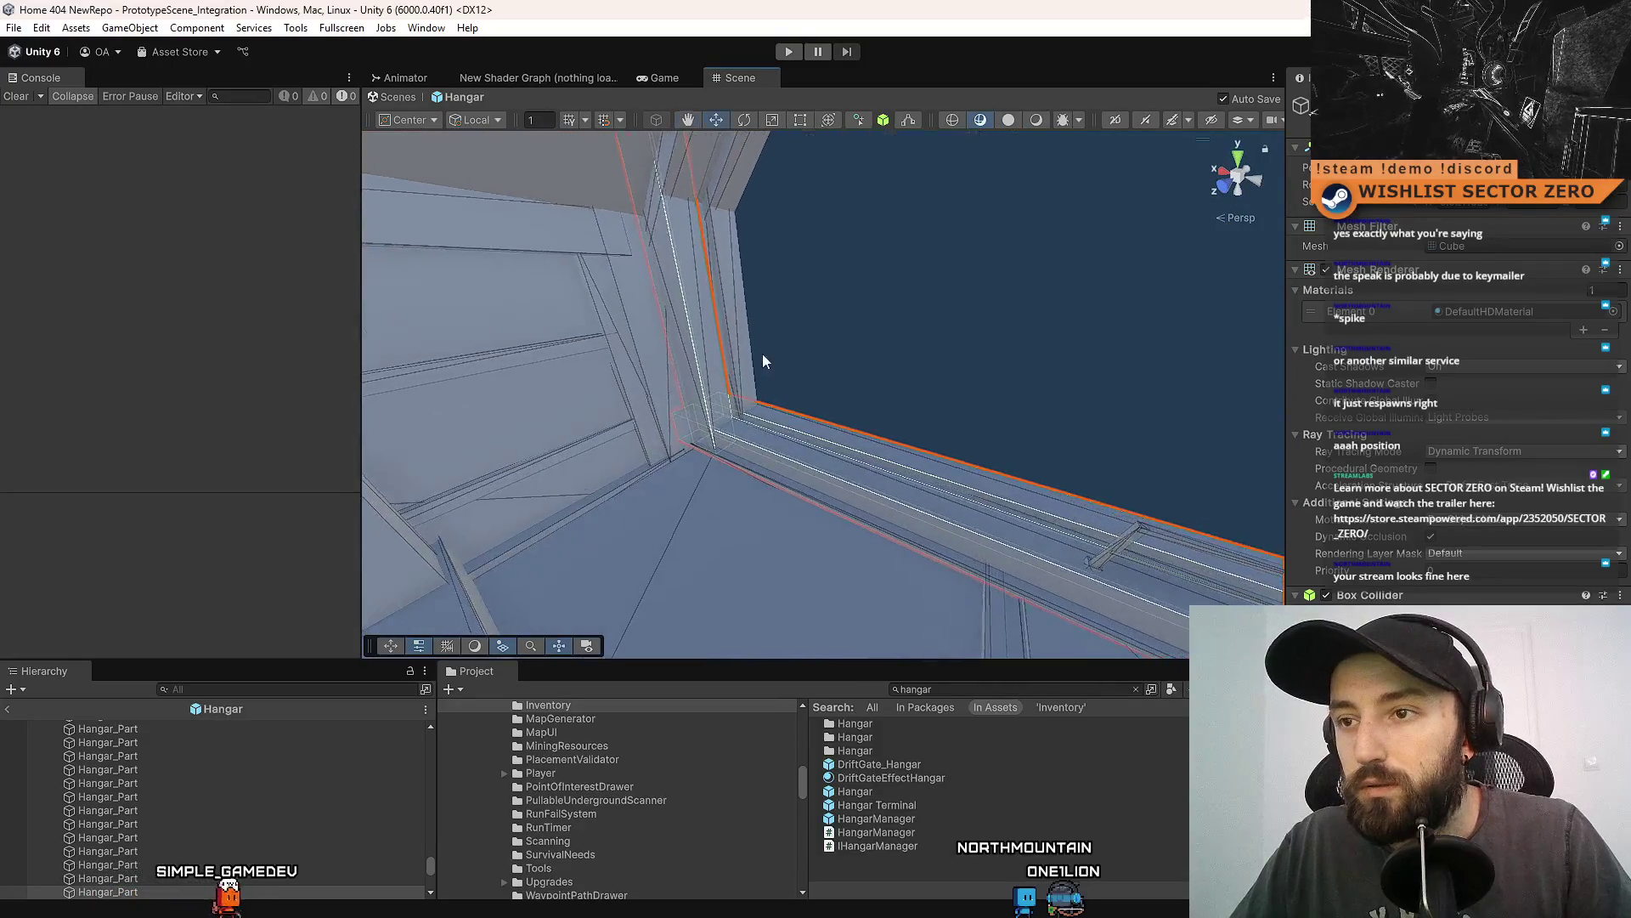
pyautogui.moveTo(768, 461)
pyautogui.mouseDown()
pyautogui.moveTo(783, 381)
pyautogui.moveTo(866, 356)
pyautogui.moveTo(792, 347)
pyautogui.moveTo(1001, 583)
pyautogui.moveTo(799, 357)
pyautogui.mouseUp()
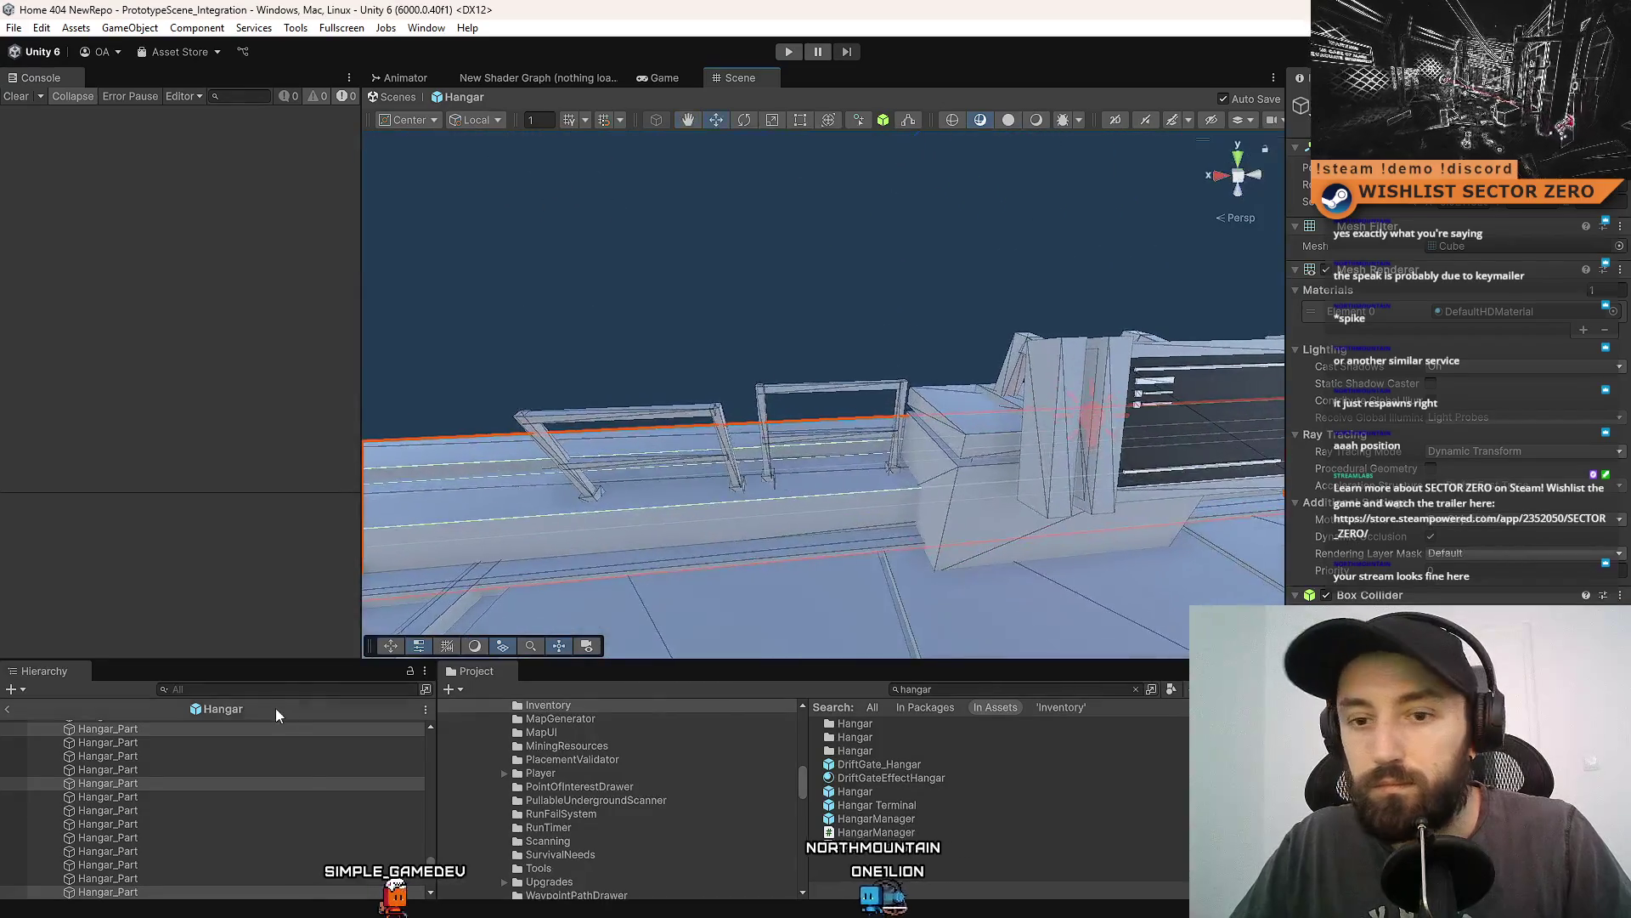
pyautogui.scroll(-3, 316, 824)
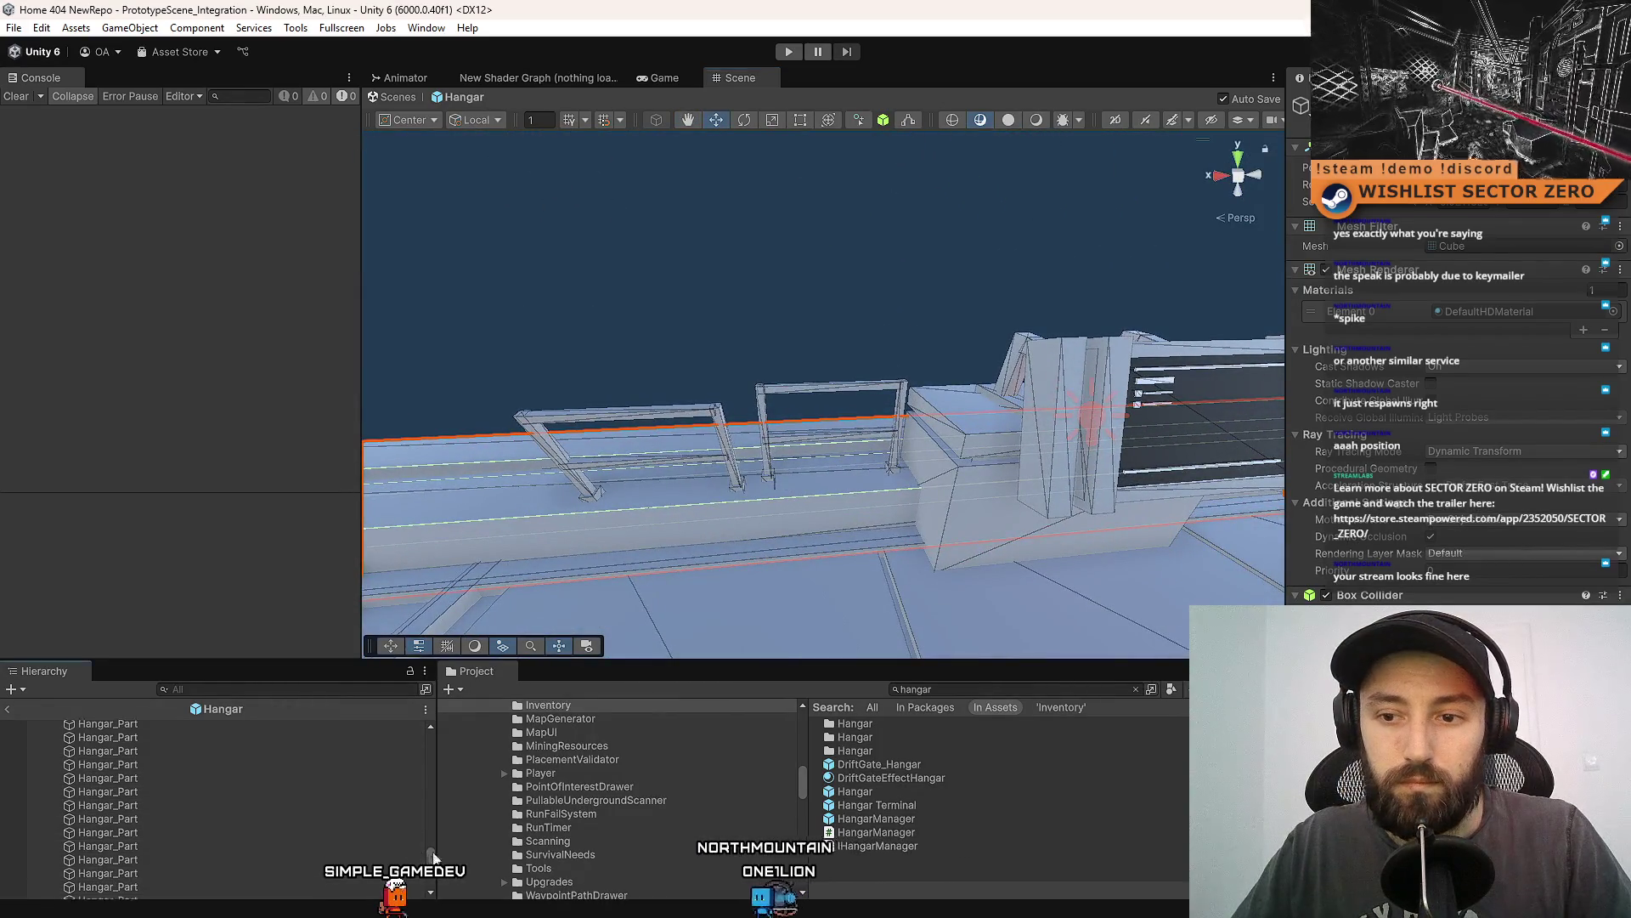
pyautogui.scroll(-5, 323, 752)
pyautogui.moveTo(155, 846); pyautogui.dragTo(198, 838)
pyautogui.press('Delete')
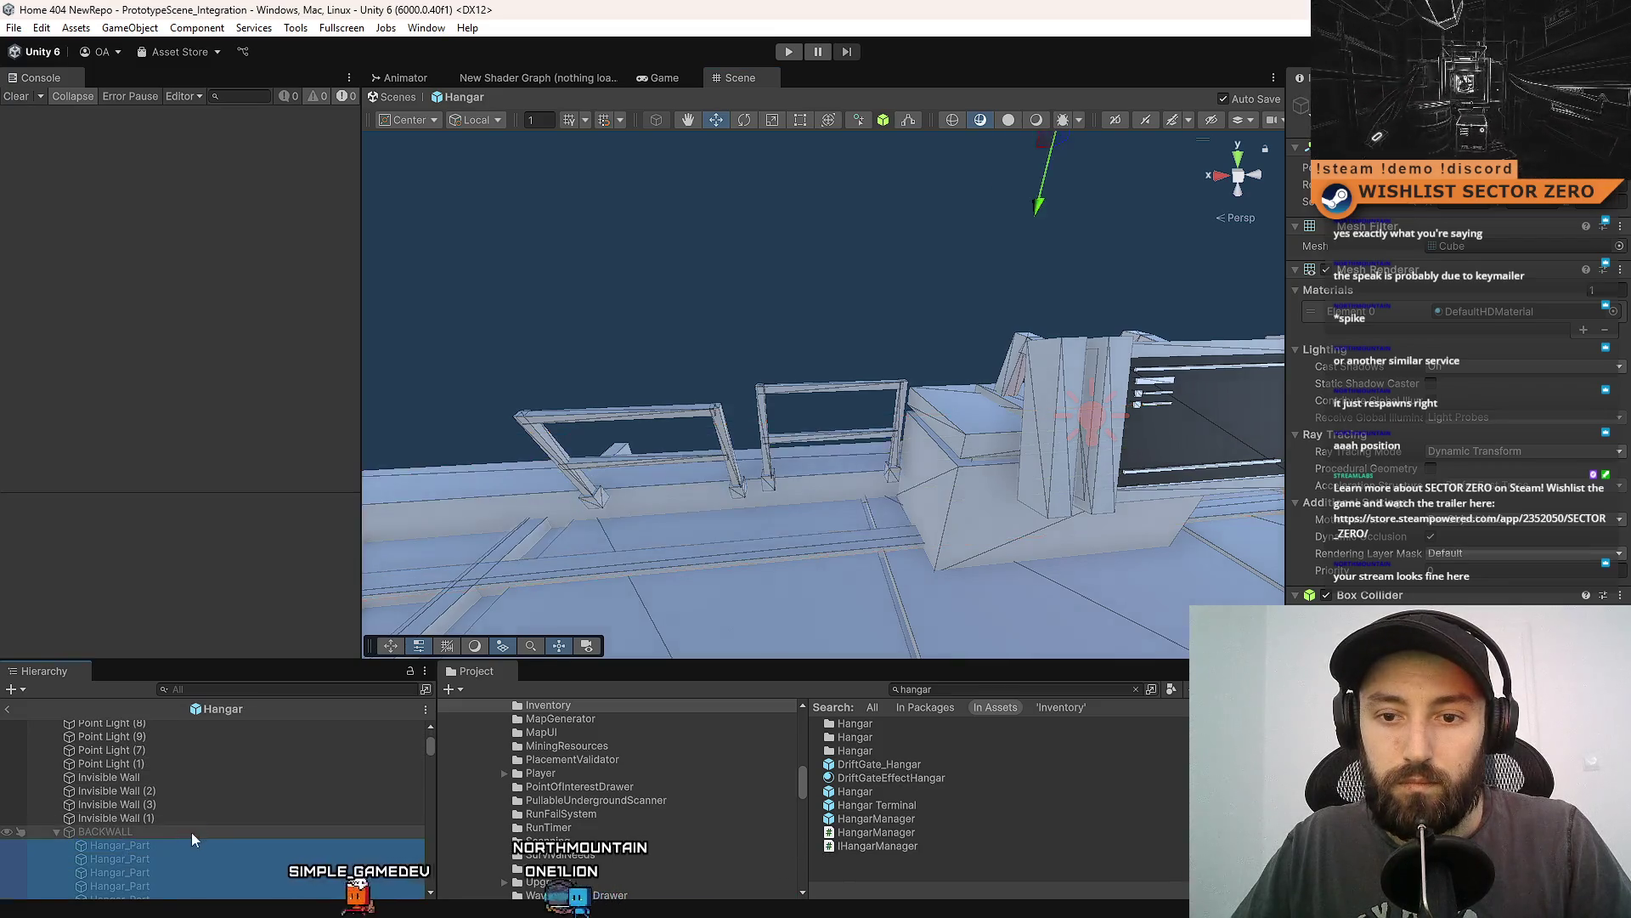
# Select the floor-edge rail piece and the back-wall edge entry in the Hierarchy.
pyautogui.click(736, 416)
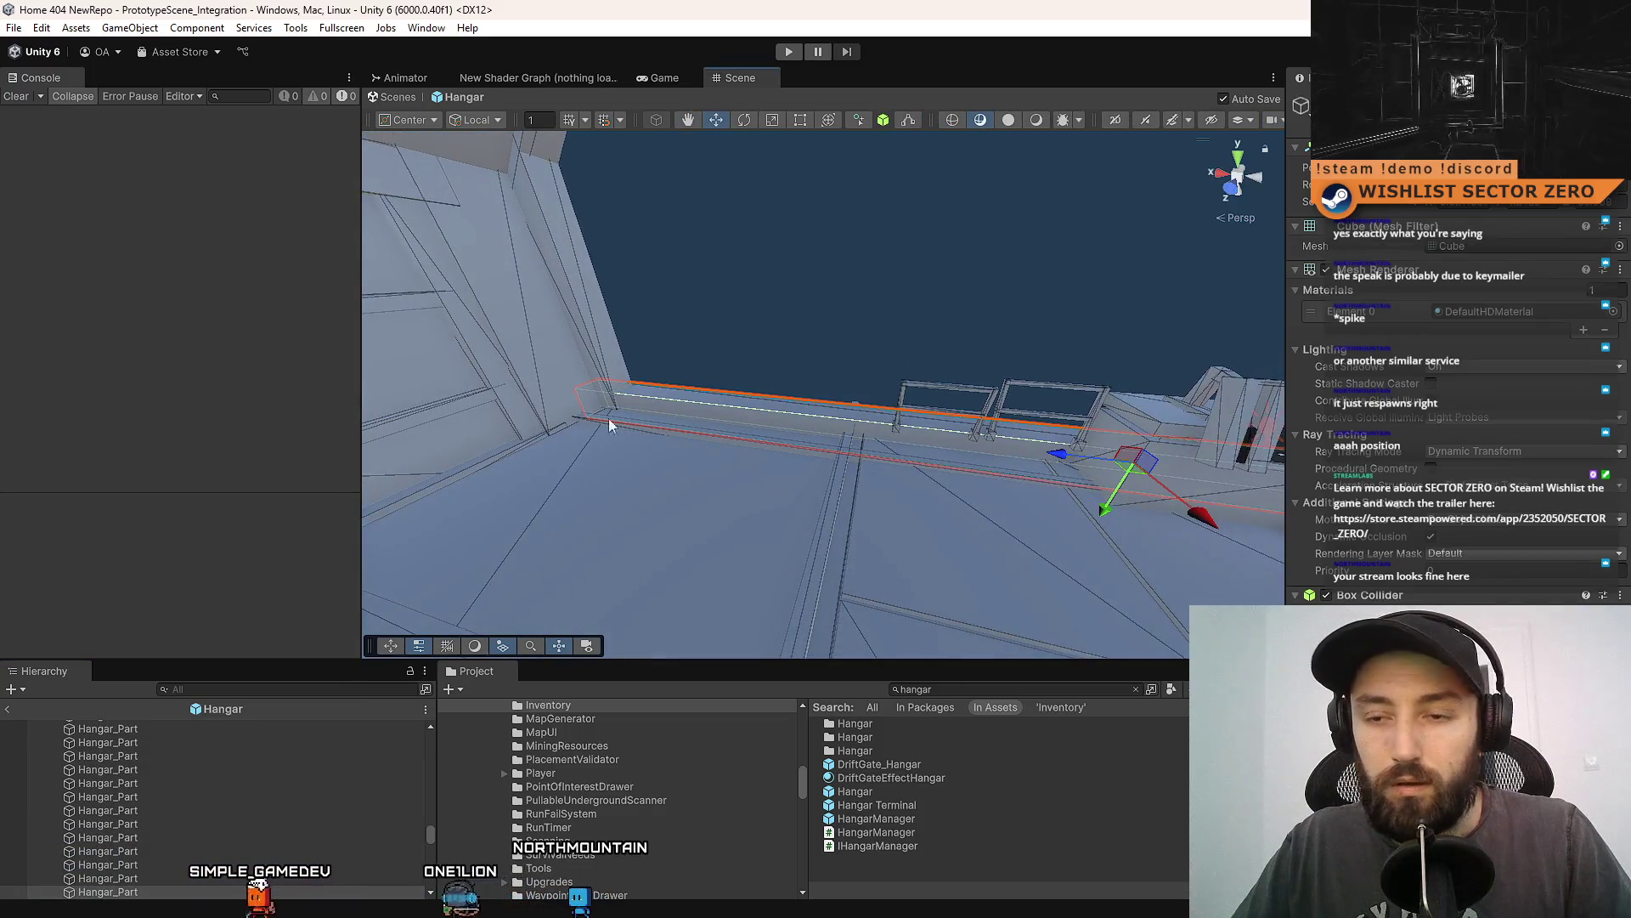
pyautogui.moveTo(662, 441)
pyautogui.mouseDown()
pyautogui.moveTo(951, 425)
pyautogui.moveTo(714, 253)
pyautogui.moveTo(474, 175)
pyautogui.moveTo(164, 247)
pyautogui.moveTo(1529, 257)
pyautogui.moveTo(764, 357)
pyautogui.moveTo(477, 375)
pyautogui.moveTo(680, 280)
pyautogui.moveTo(326, 481)
pyautogui.moveTo(405, 550)
pyautogui.mouseUp()
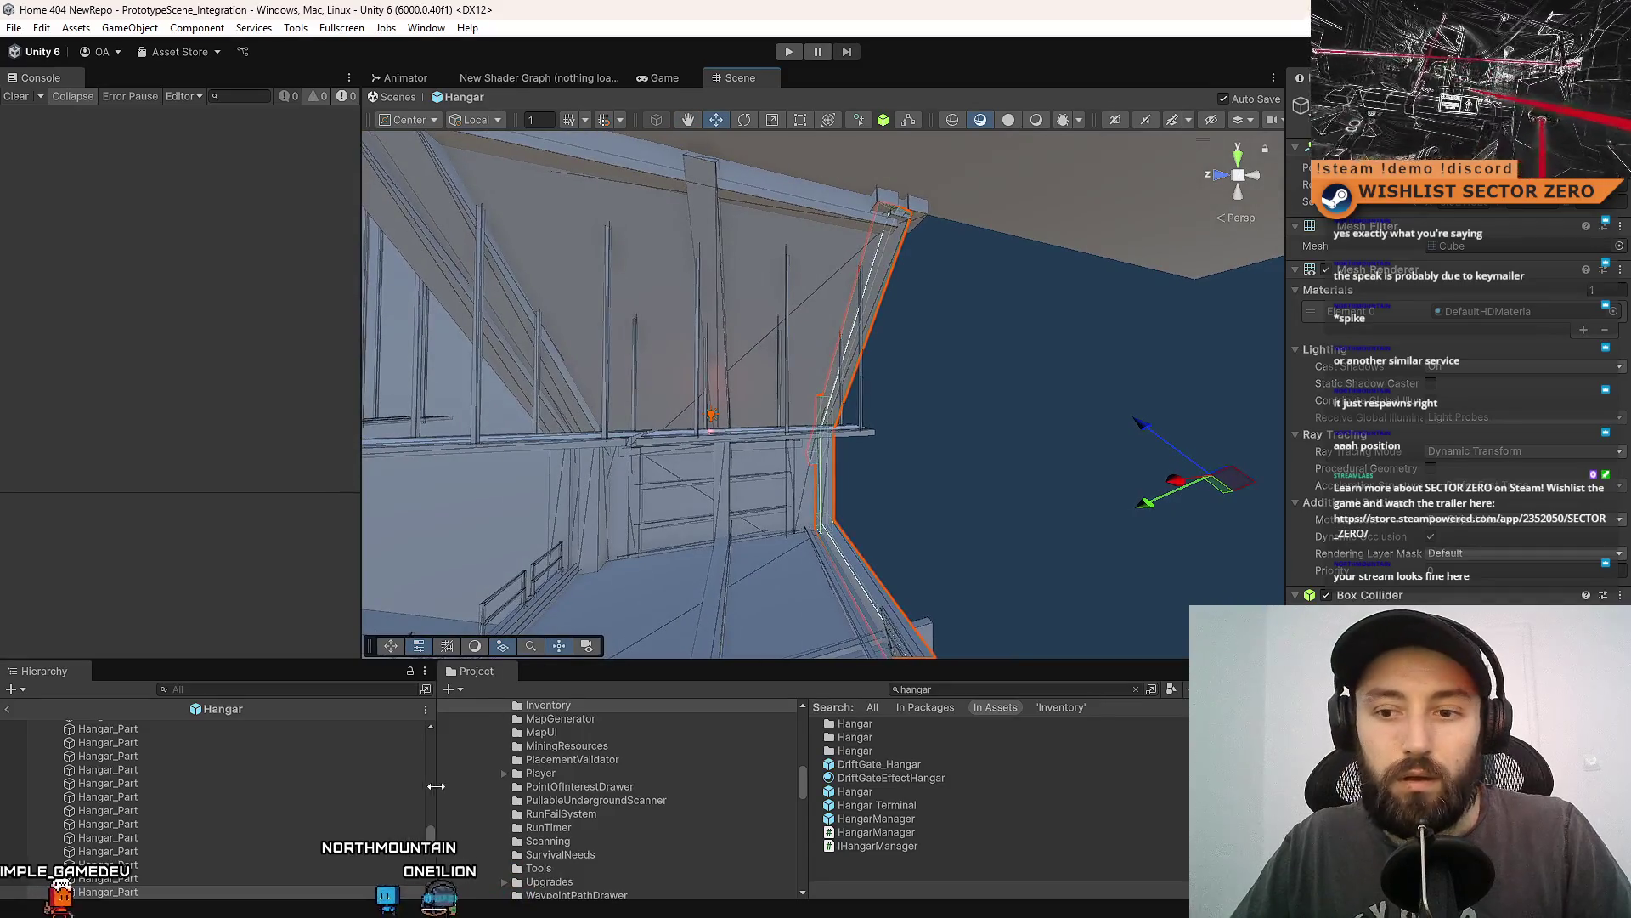
pyautogui.scroll(-5, 307, 773)
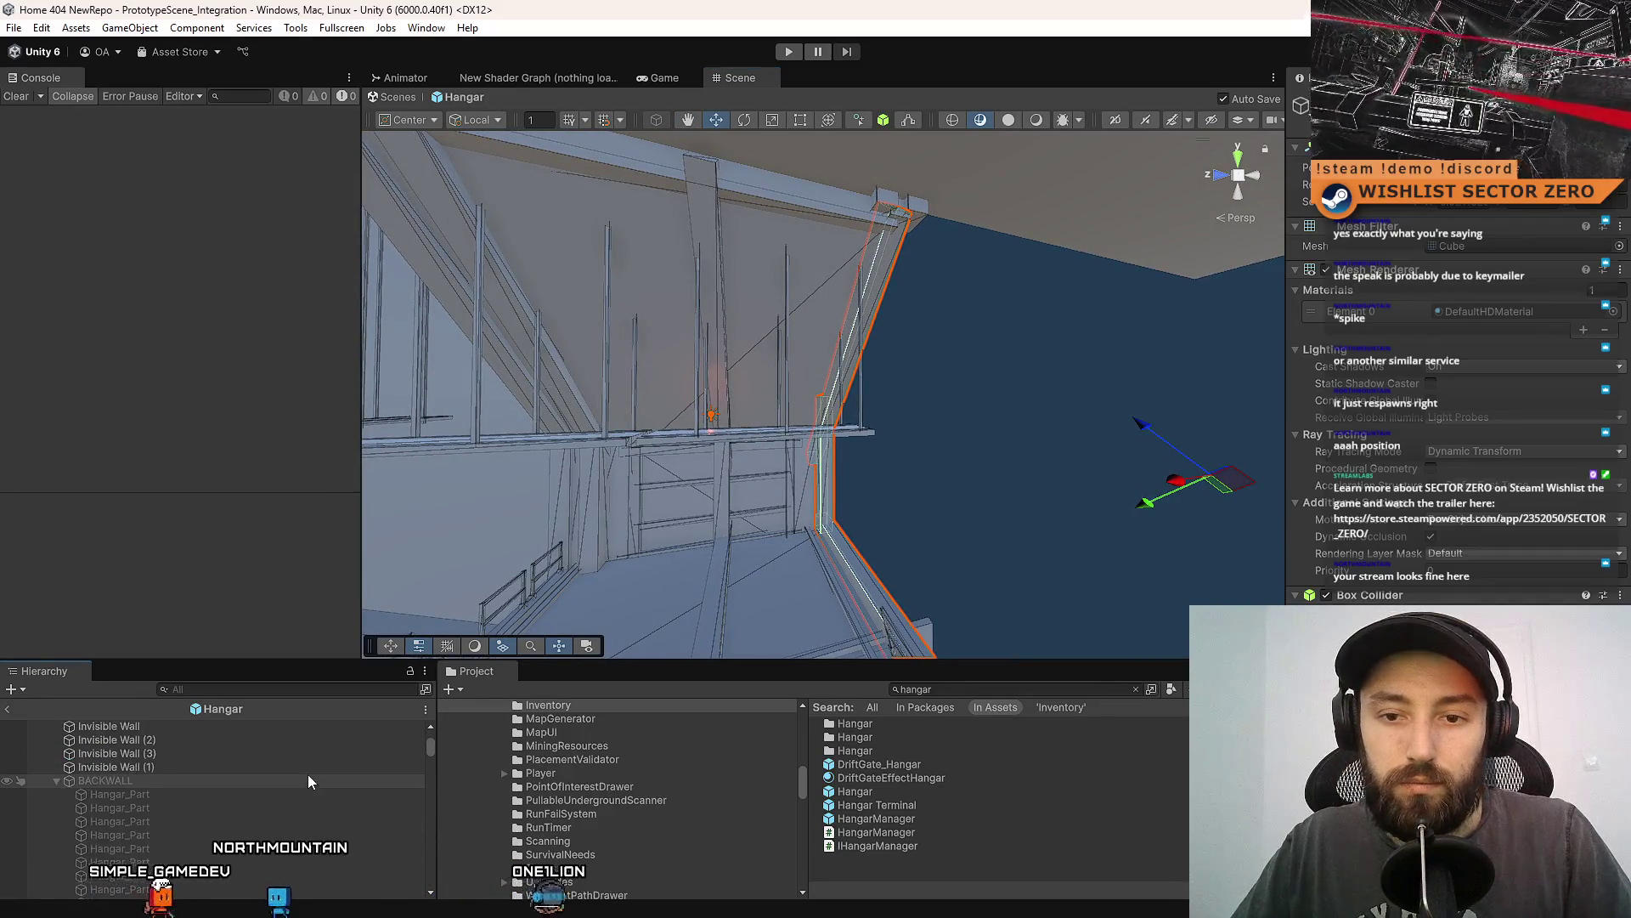
pyautogui.click(182, 794)
# Move the back-wall edge piece into BACKWALL and look along the railing toward the wall.
pyautogui.click(191, 782)
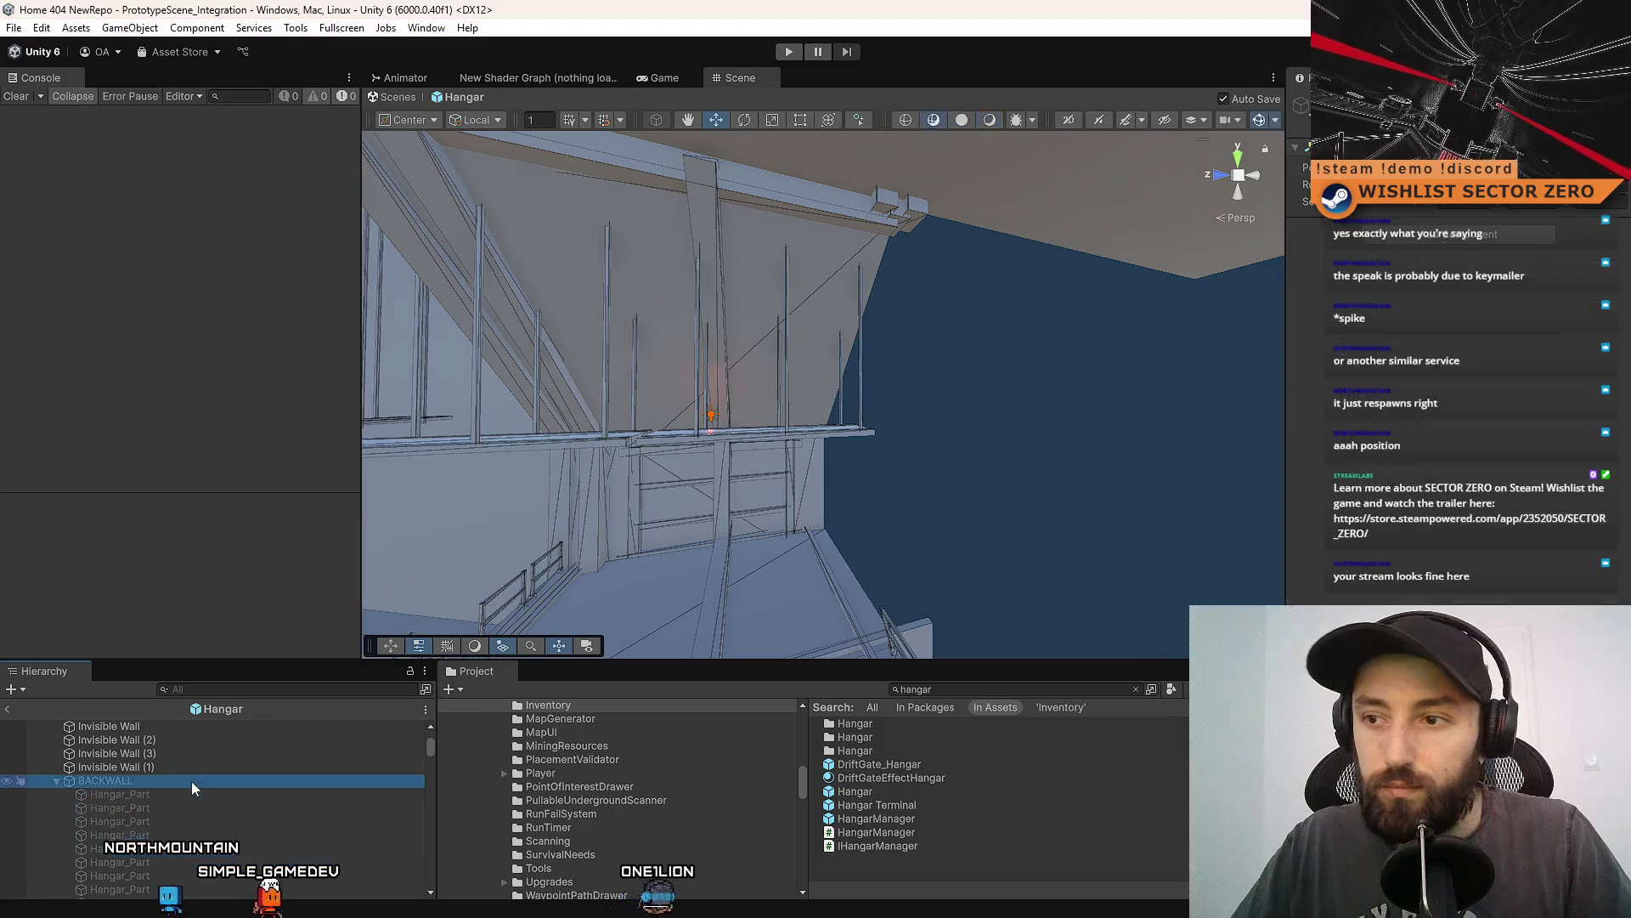
pyautogui.moveTo(765, 383)
pyautogui.mouseDown()
pyautogui.moveTo(815, 459)
pyautogui.moveTo(791, 370)
pyautogui.moveTo(705, 351)
pyautogui.mouseUp()
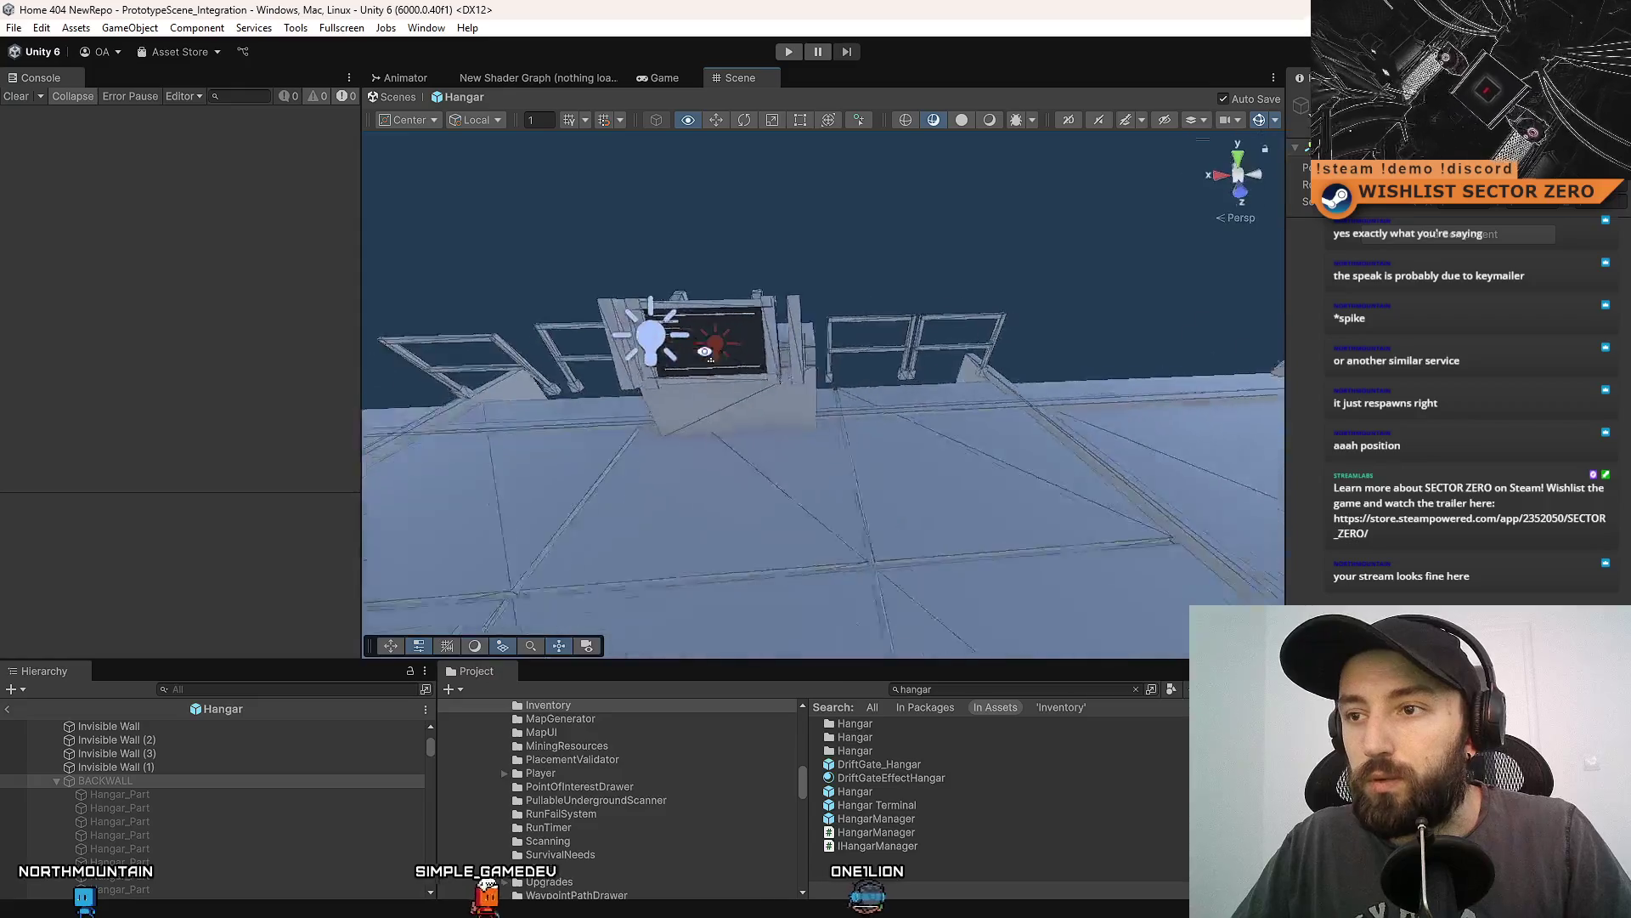
pyautogui.scroll(1, 276, 809)
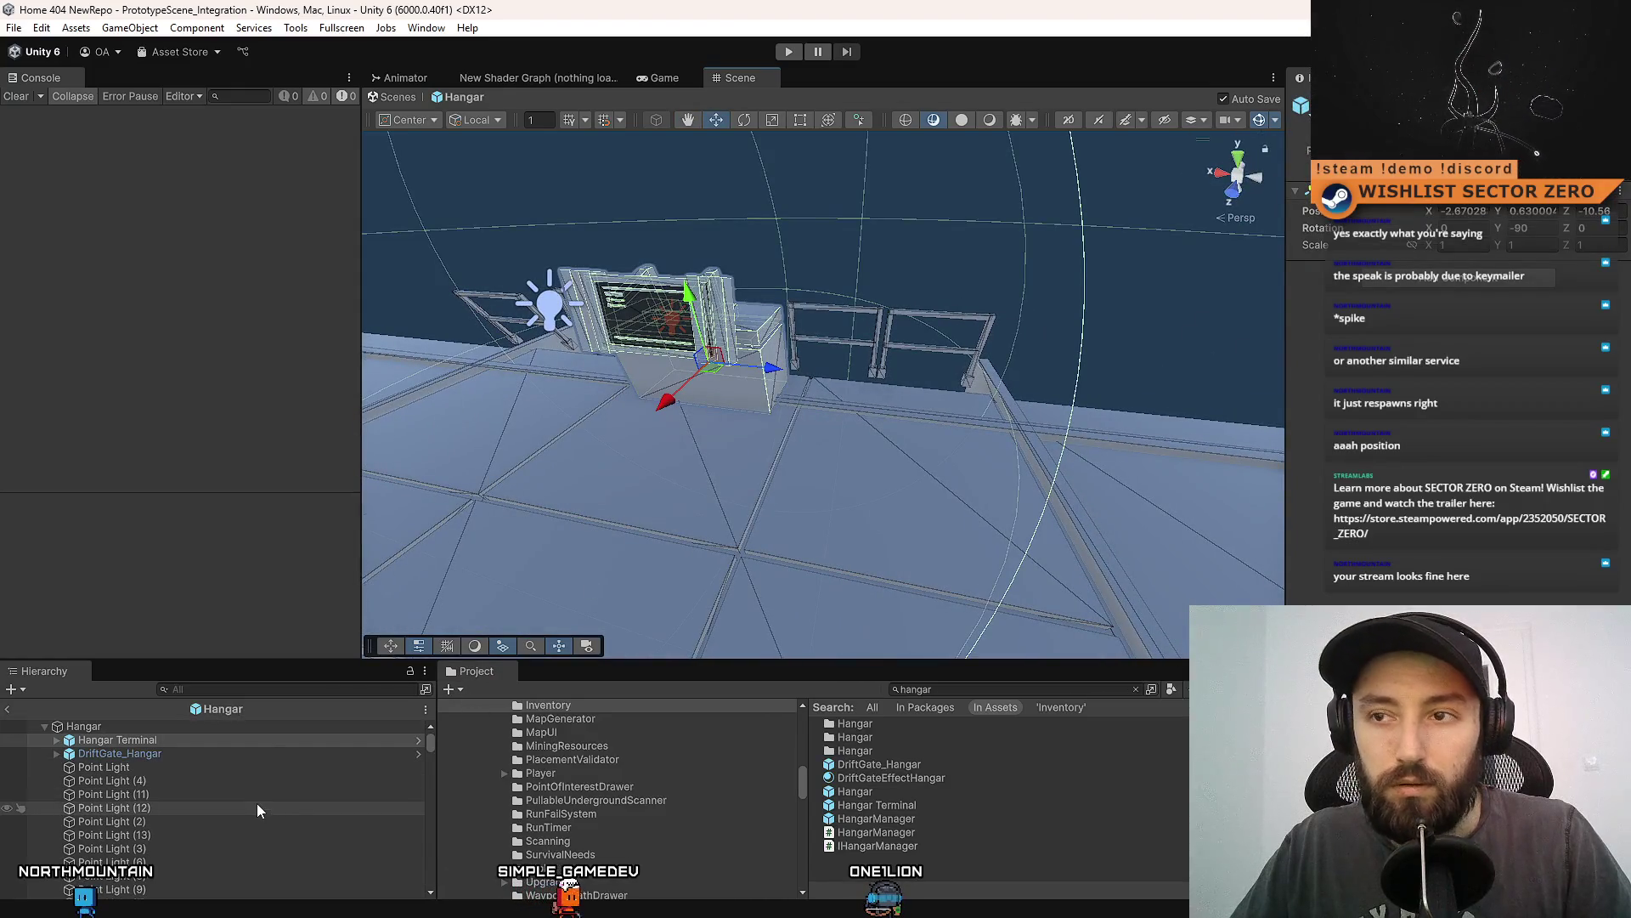
pyautogui.moveTo(955, 447)
pyautogui.mouseDown()
pyautogui.moveTo(889, 389)
pyautogui.moveTo(918, 445)
pyautogui.mouseUp()
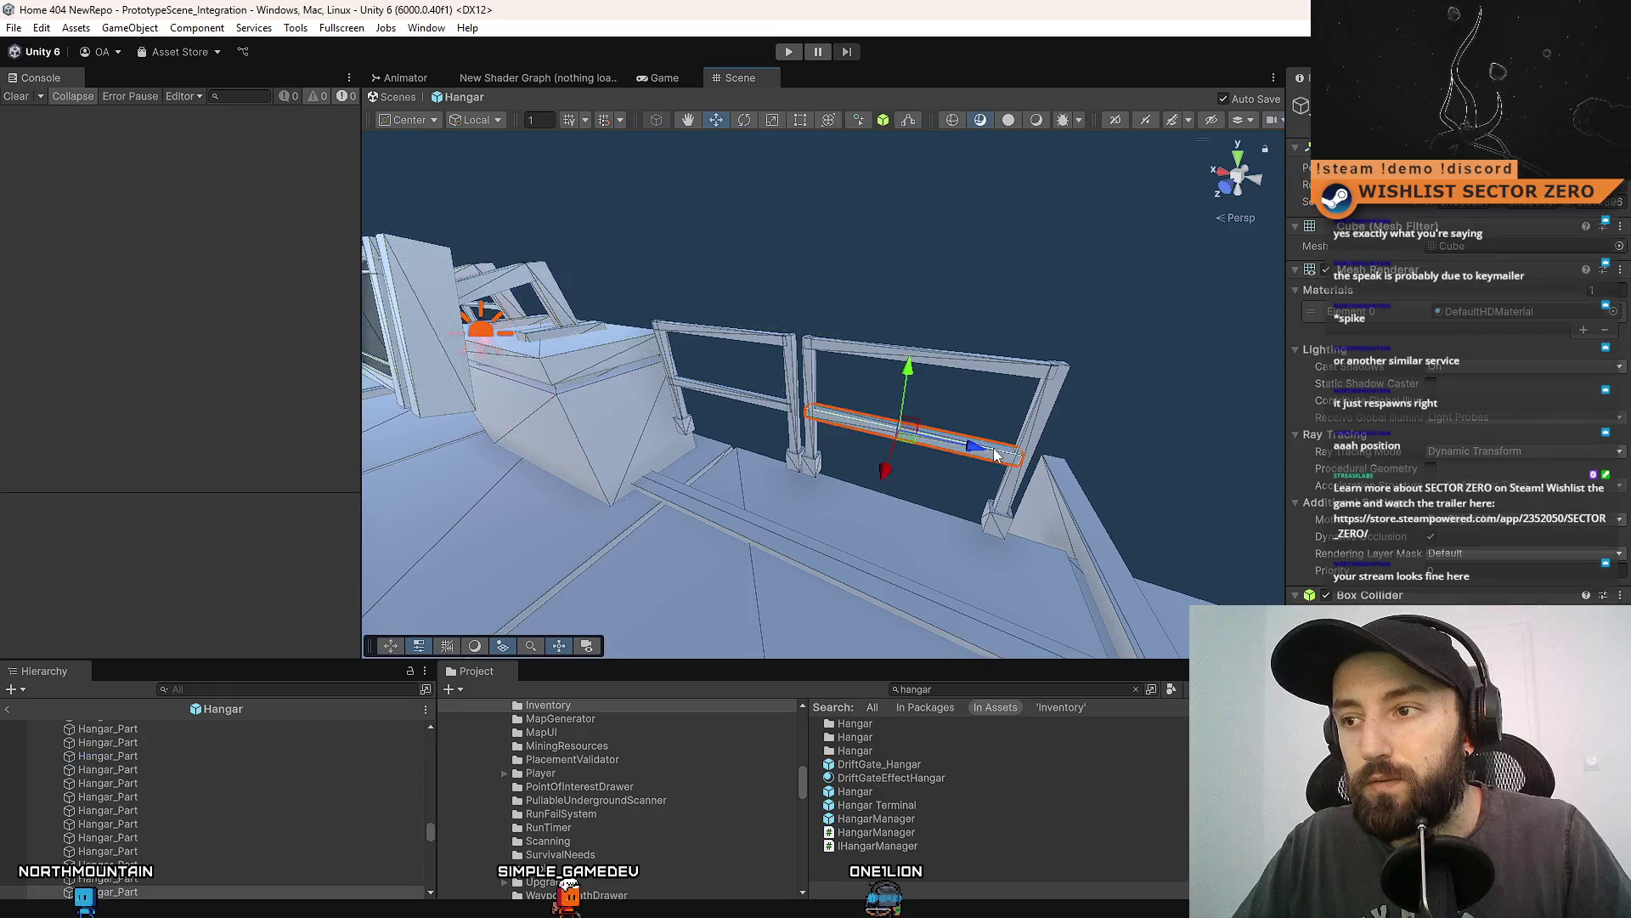
pyautogui.moveTo(774, 473)
pyautogui.mouseDown()
pyautogui.moveTo(513, 474)
pyautogui.moveTo(710, 492)
pyautogui.moveTo(666, 590)
pyautogui.moveTo(840, 601)
pyautogui.moveTo(910, 587)
pyautogui.mouseUp()
pyautogui.moveTo(698, 515)
pyautogui.mouseDown()
pyautogui.moveTo(619, 619)
pyautogui.moveTo(1078, 547)
pyautogui.moveTo(1045, 463)
pyautogui.moveTo(1003, 441)
pyautogui.moveTo(940, 498)
pyautogui.moveTo(886, 311)
pyautogui.moveTo(574, 496)
pyautogui.mouseUp()
pyautogui.moveTo(841, 340)
pyautogui.mouseDown()
pyautogui.moveTo(1033, 497)
pyautogui.moveTo(833, 396)
pyautogui.moveTo(1056, 473)
pyautogui.moveTo(1218, 385)
pyautogui.mouseUp()
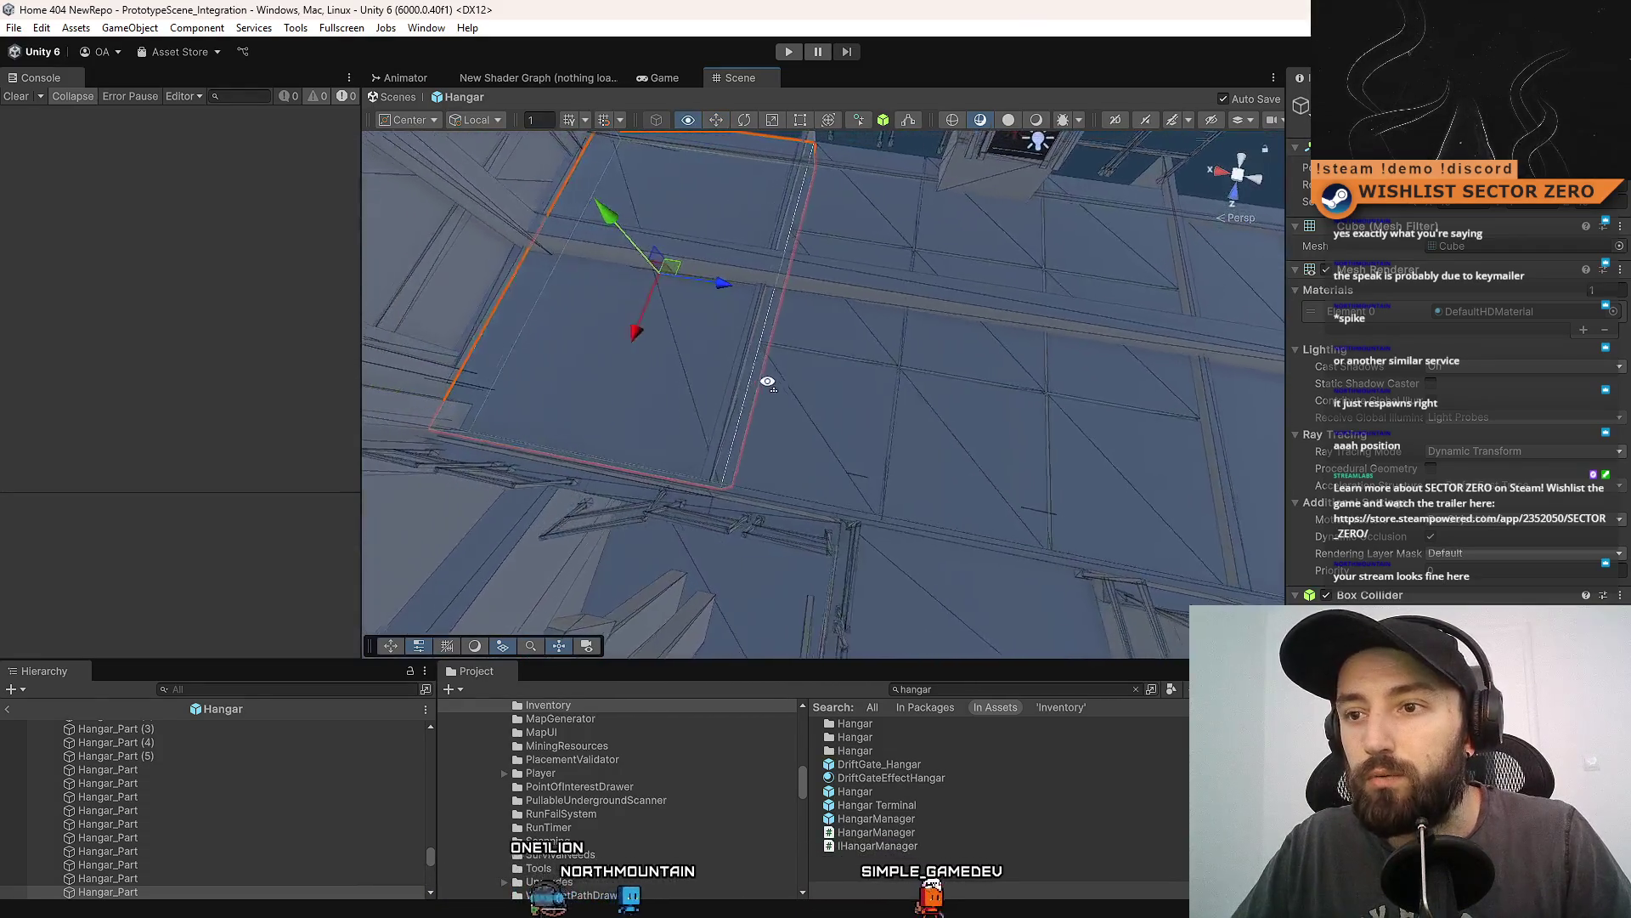
# Check the floor panels until the large floor panel along the back wall is selected.
pyautogui.click(918, 363)
pyautogui.moveTo(918, 364); pyautogui.dragTo(622, 341)
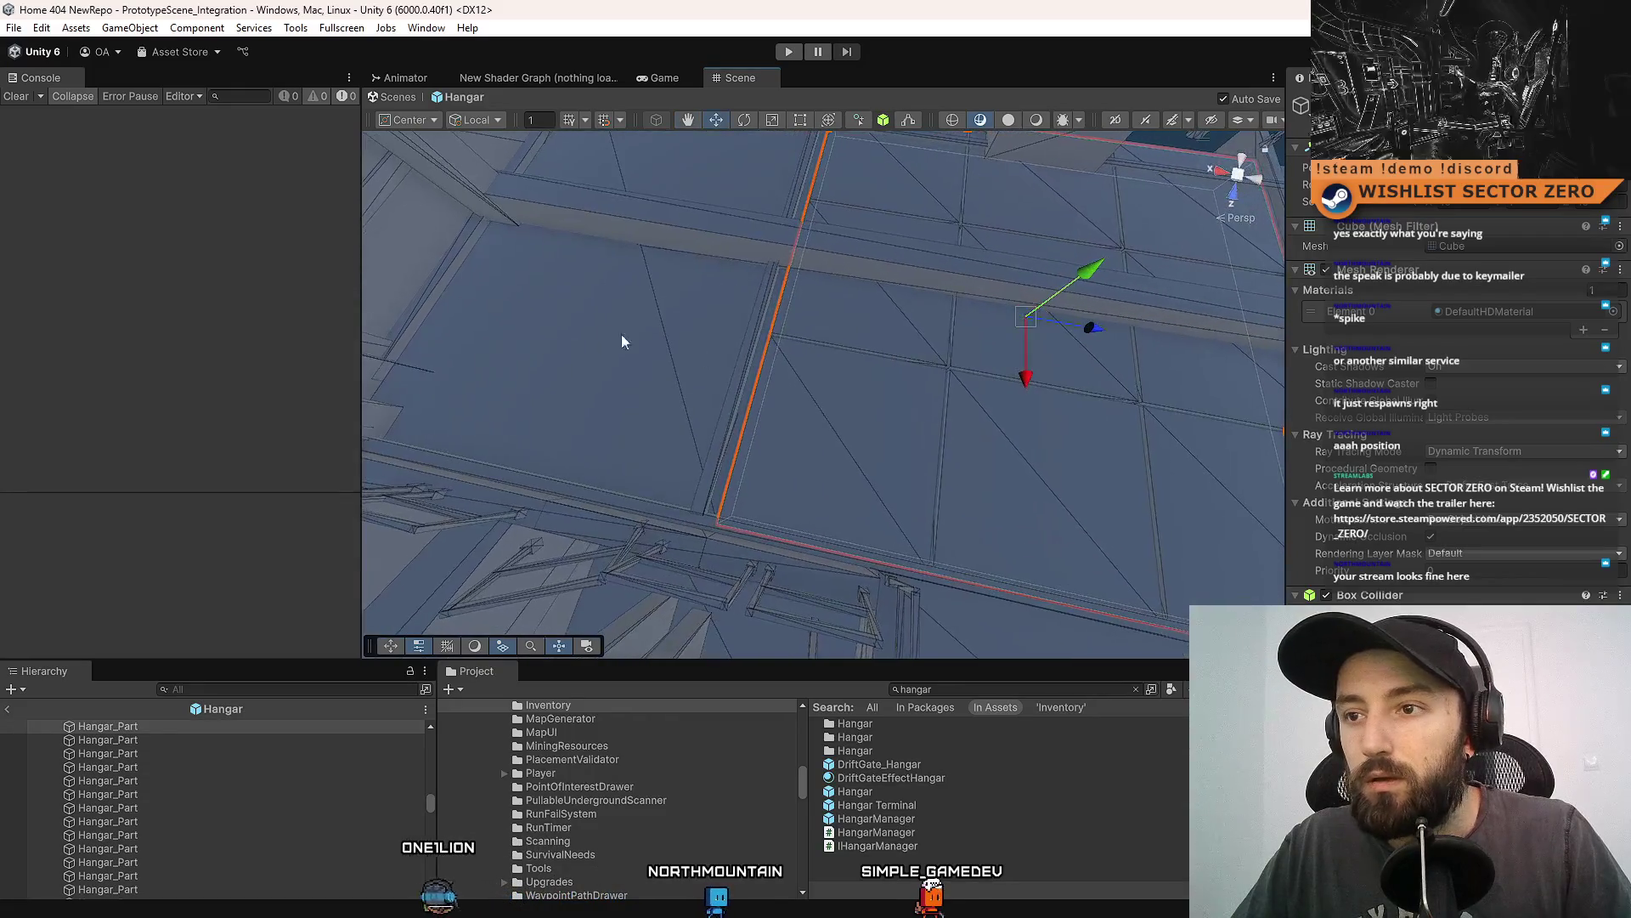
pyautogui.moveTo(892, 452); pyautogui.dragTo(1002, 370)
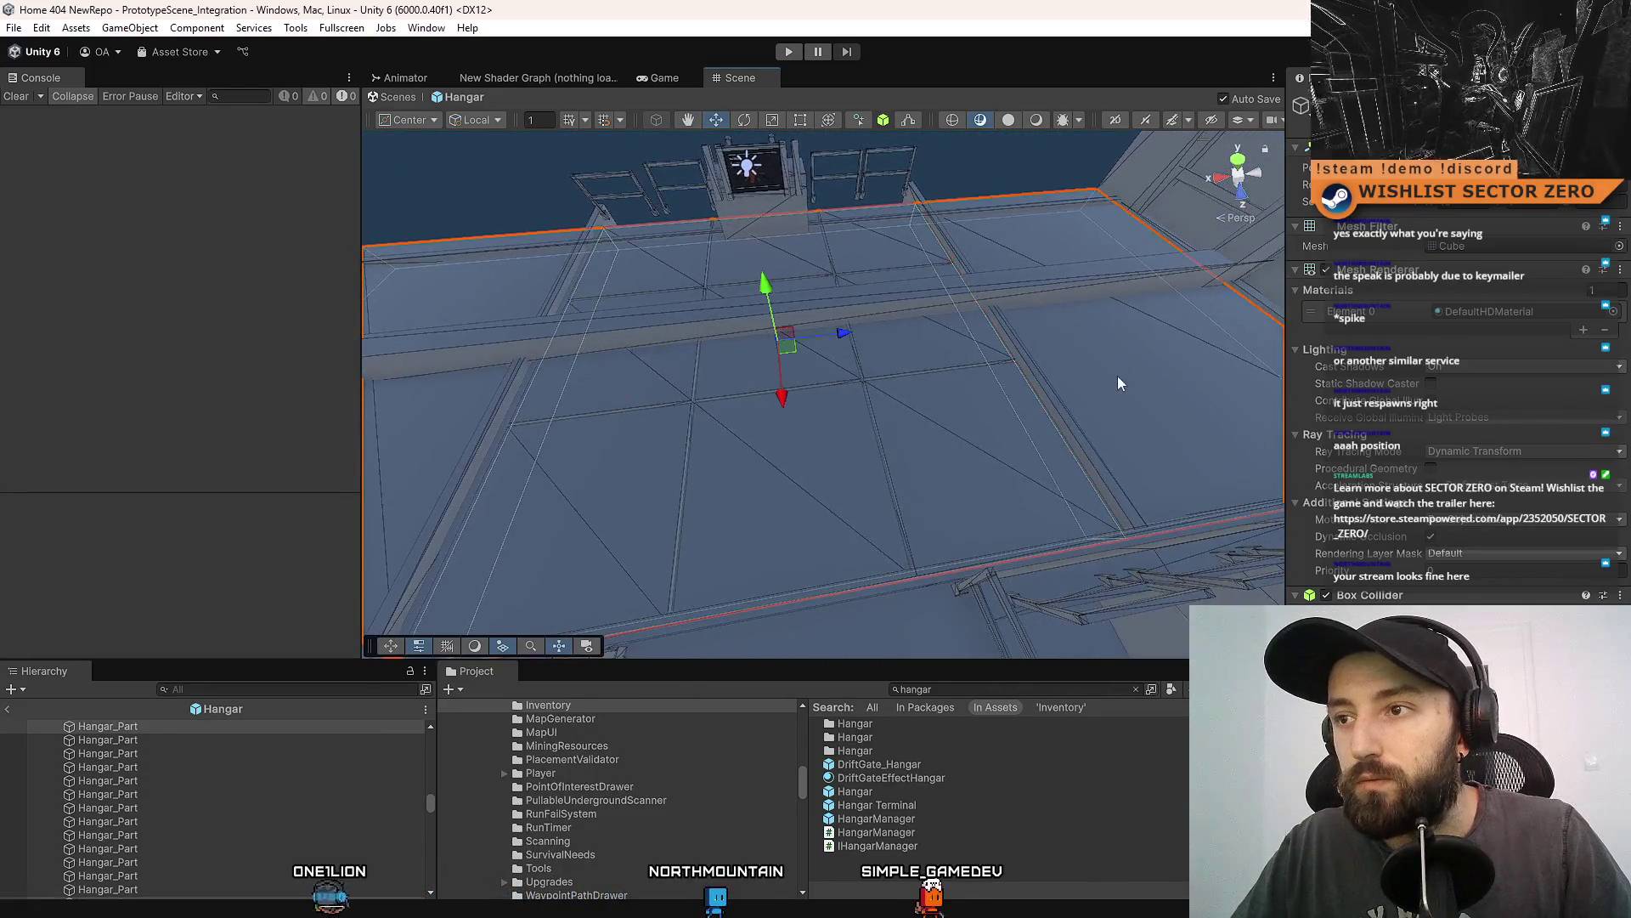
pyautogui.moveTo(1118, 377); pyautogui.dragTo(1055, 388)
pyautogui.moveTo(746, 462)
pyautogui.mouseDown()
pyautogui.moveTo(915, 367)
pyautogui.moveTo(745, 442)
pyautogui.mouseUp()
pyautogui.moveTo(649, 433); pyautogui.dragTo(903, 434)
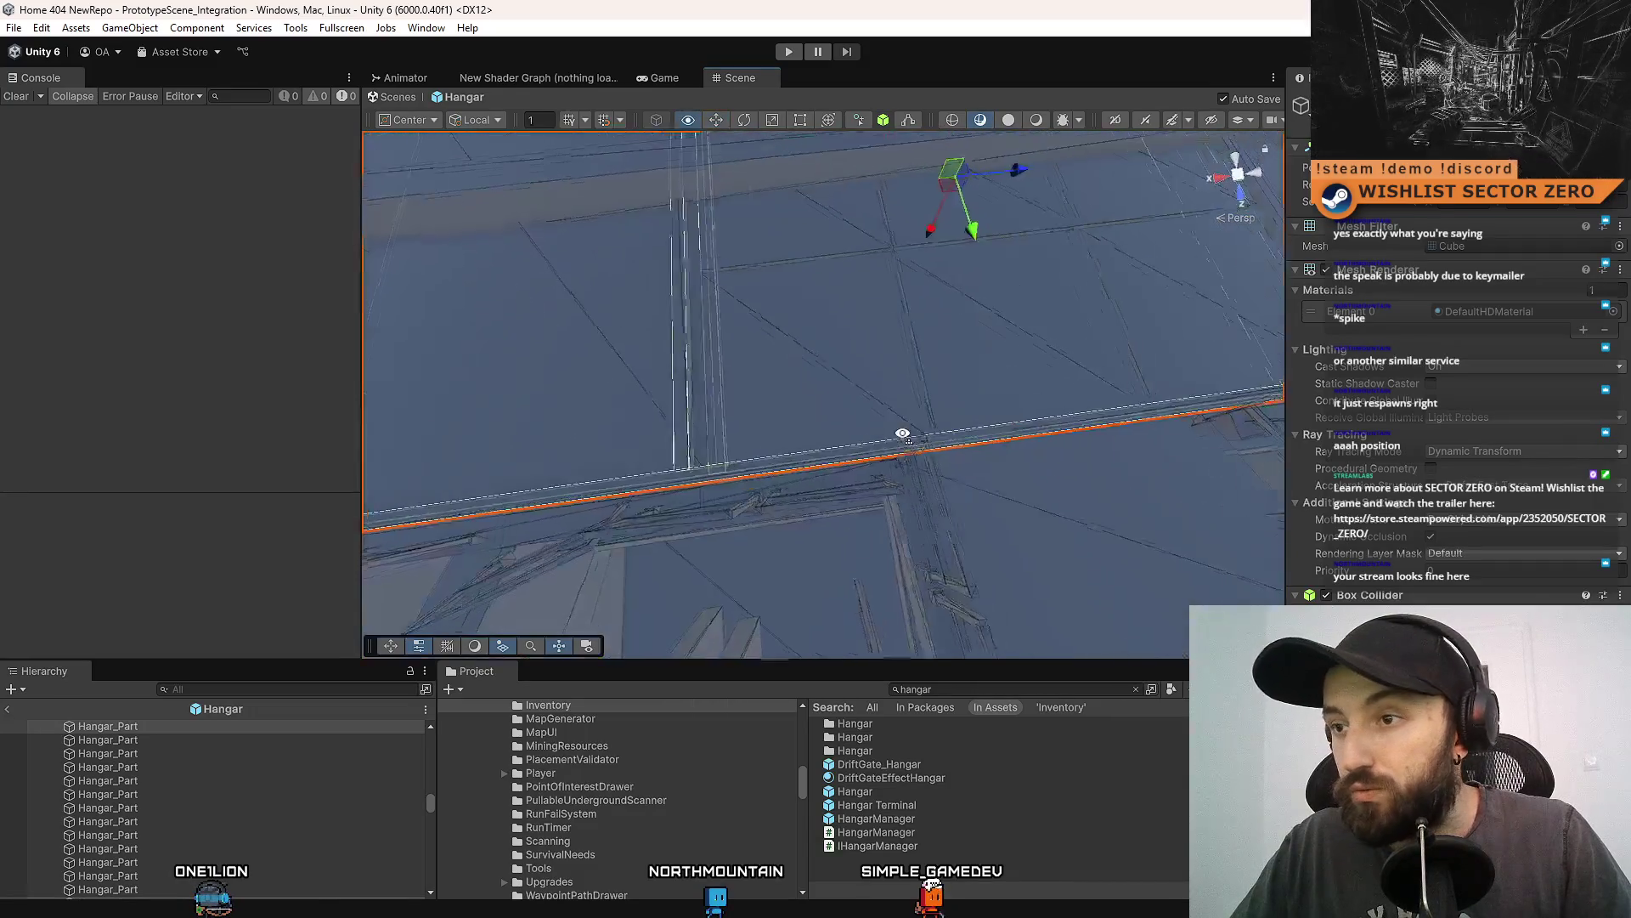
pyautogui.moveTo(938, 379)
pyautogui.mouseDown()
pyautogui.moveTo(983, 364)
pyautogui.moveTo(1070, 159)
pyautogui.mouseUp()
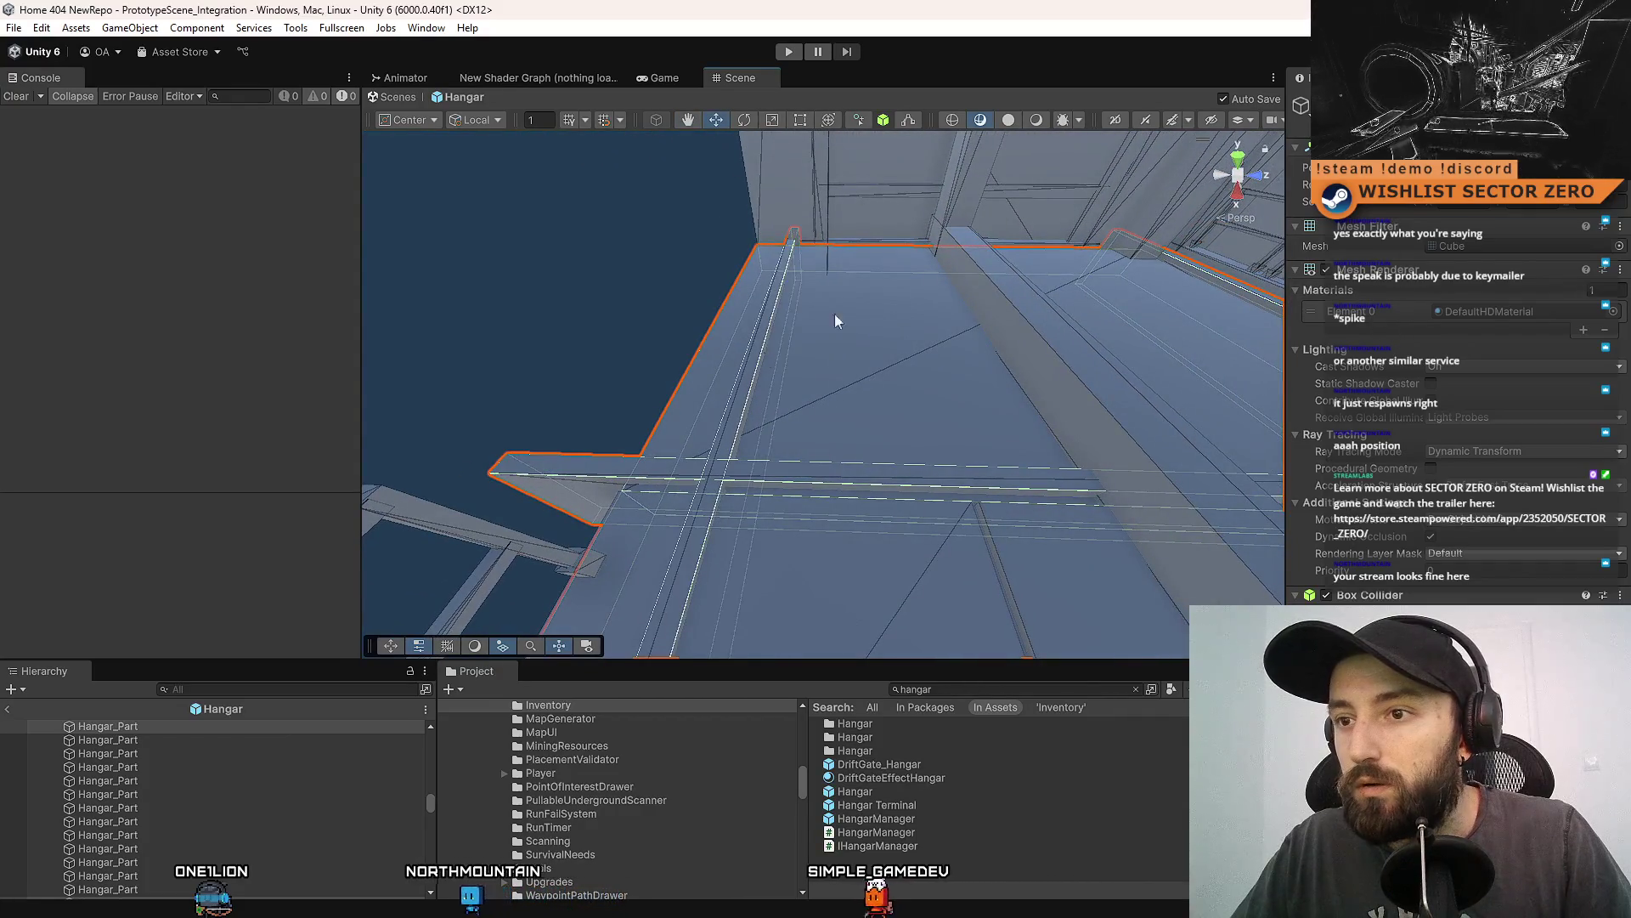
pyautogui.moveTo(834, 313)
pyautogui.mouseDown()
pyautogui.moveTo(177, 181)
pyautogui.moveTo(218, 152)
pyautogui.moveTo(650, 289)
pyautogui.moveTo(633, 307)
pyautogui.mouseUp()
pyautogui.click(1044, 460)
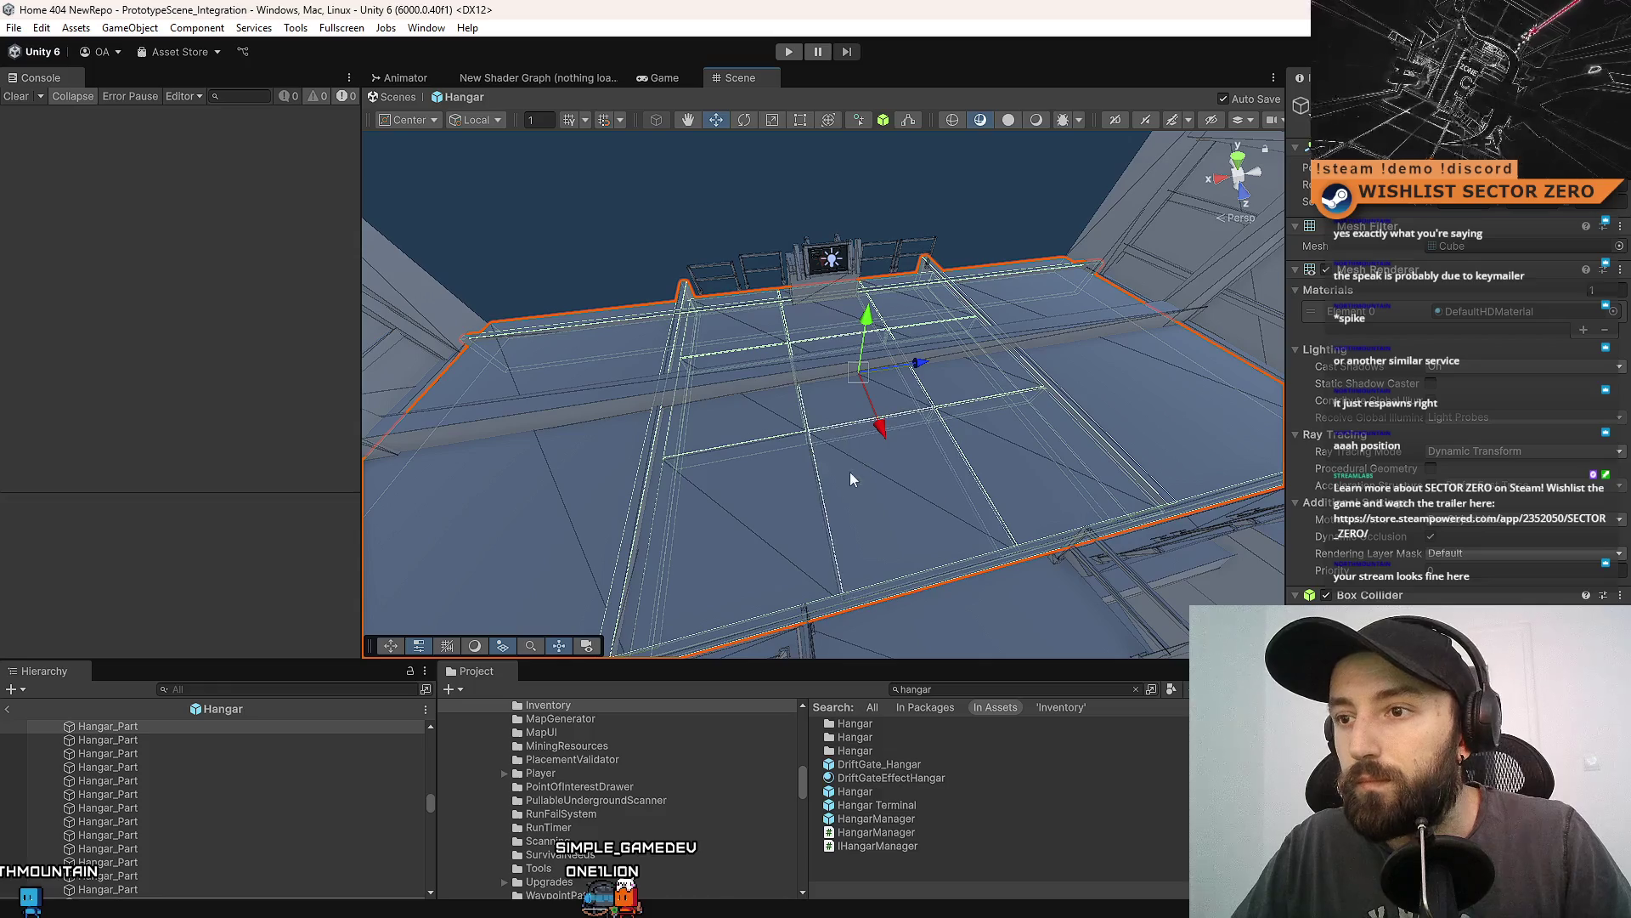
pyautogui.moveTo(951, 306)
pyautogui.keyDown('alt'); pyautogui.mouseDown()
pyautogui.moveTo(986, 279)
pyautogui.moveTo(777, 422)
pyautogui.moveTo(1052, 367)
pyautogui.moveTo(921, 212)
pyautogui.moveTo(911, 269)
pyautogui.moveTo(1056, 284)
pyautogui.moveTo(1139, 313)
pyautogui.moveTo(1139, 339)
pyautogui.moveTo(1073, 332)
pyautogui.mouseUp(); pyautogui.keyUp('alt')
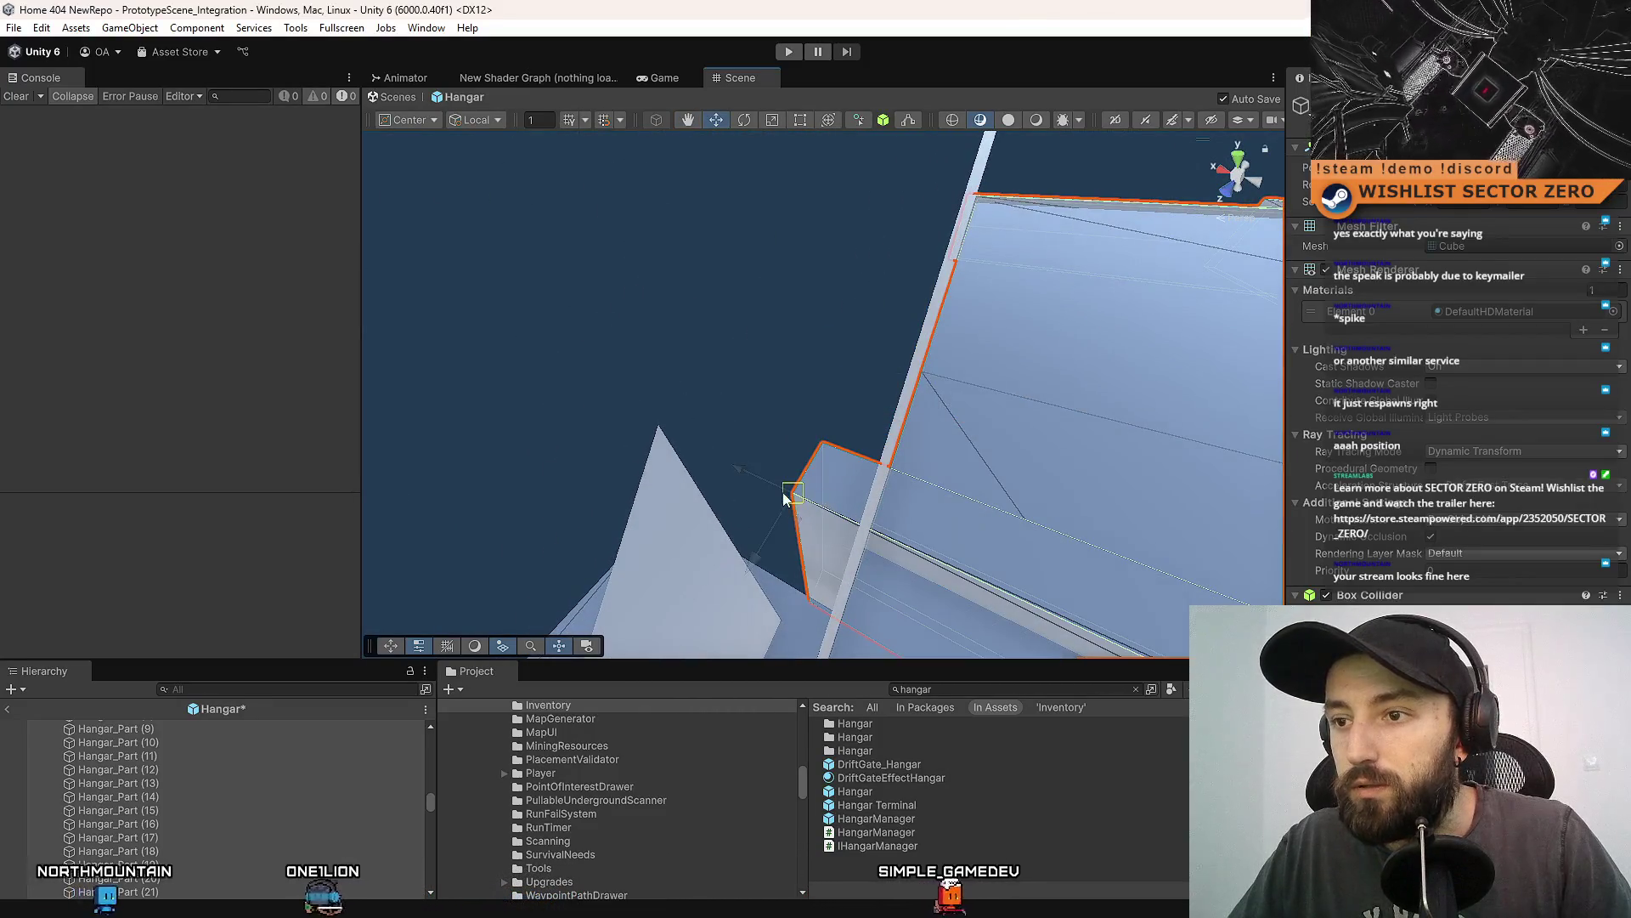
# Frame the hangar floor and delete the floor strip Hangar_Part (10).
pyautogui.press('f')
pyautogui.keyDown('alt'); pyautogui.moveTo(943, 543); pyautogui.dragTo(745, 404); pyautogui.keyUp('alt')
pyautogui.click(744, 408)
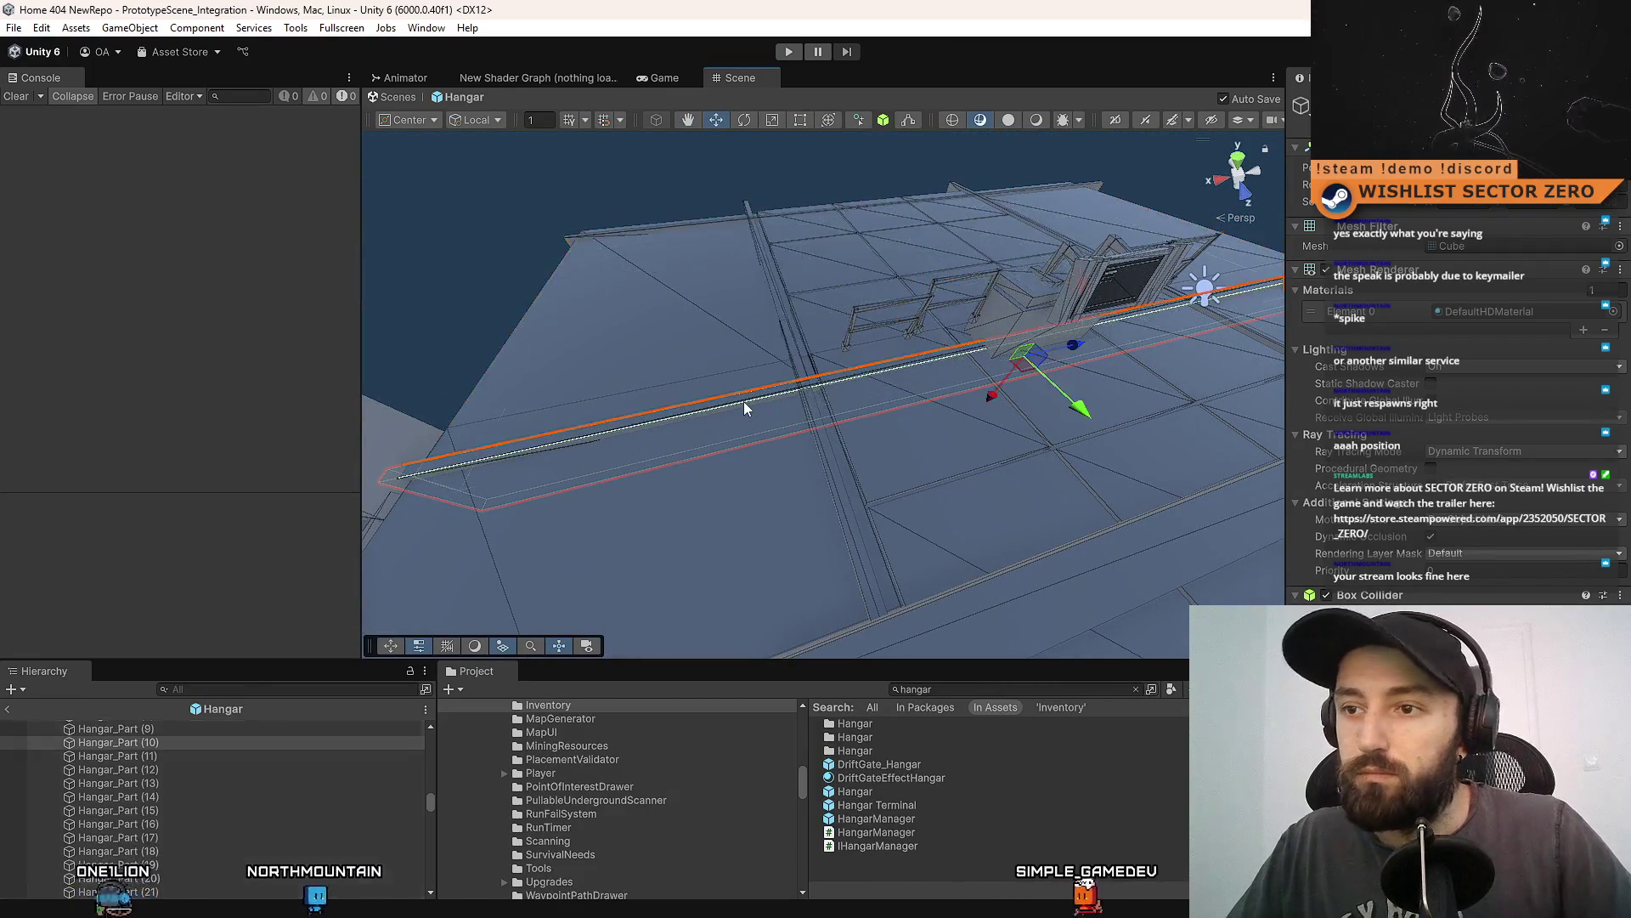
pyautogui.press('Delete')
# Select another floor strip to check it and scroll down the Hierarchy.
pyautogui.moveTo(994, 401)
pyautogui.keyDown('alt'); pyautogui.mouseDown()
pyautogui.moveTo(955, 432)
pyautogui.moveTo(918, 419)
pyautogui.moveTo(957, 389)
pyautogui.moveTo(935, 357)
pyautogui.moveTo(819, 292)
pyautogui.moveTo(917, 303)
pyautogui.moveTo(969, 167)
pyautogui.moveTo(765, 170)
pyautogui.moveTo(302, 229)
pyautogui.mouseUp(); pyautogui.keyUp('alt')
pyautogui.click(962, 387)
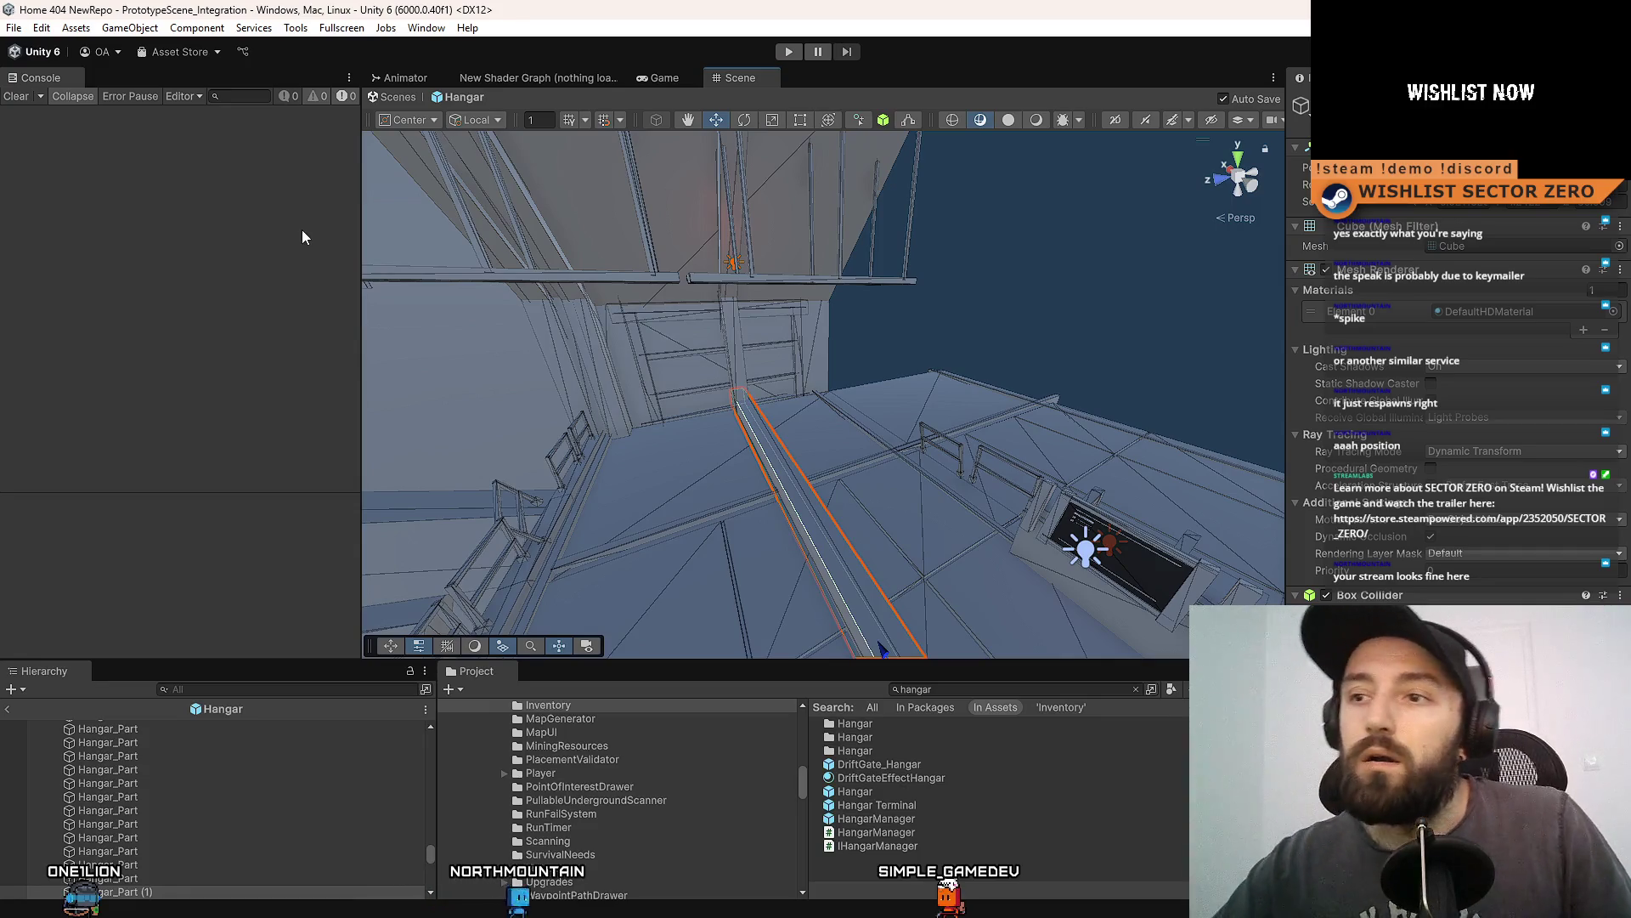
pyautogui.moveTo(425, 856); pyautogui.dragTo(432, 741)
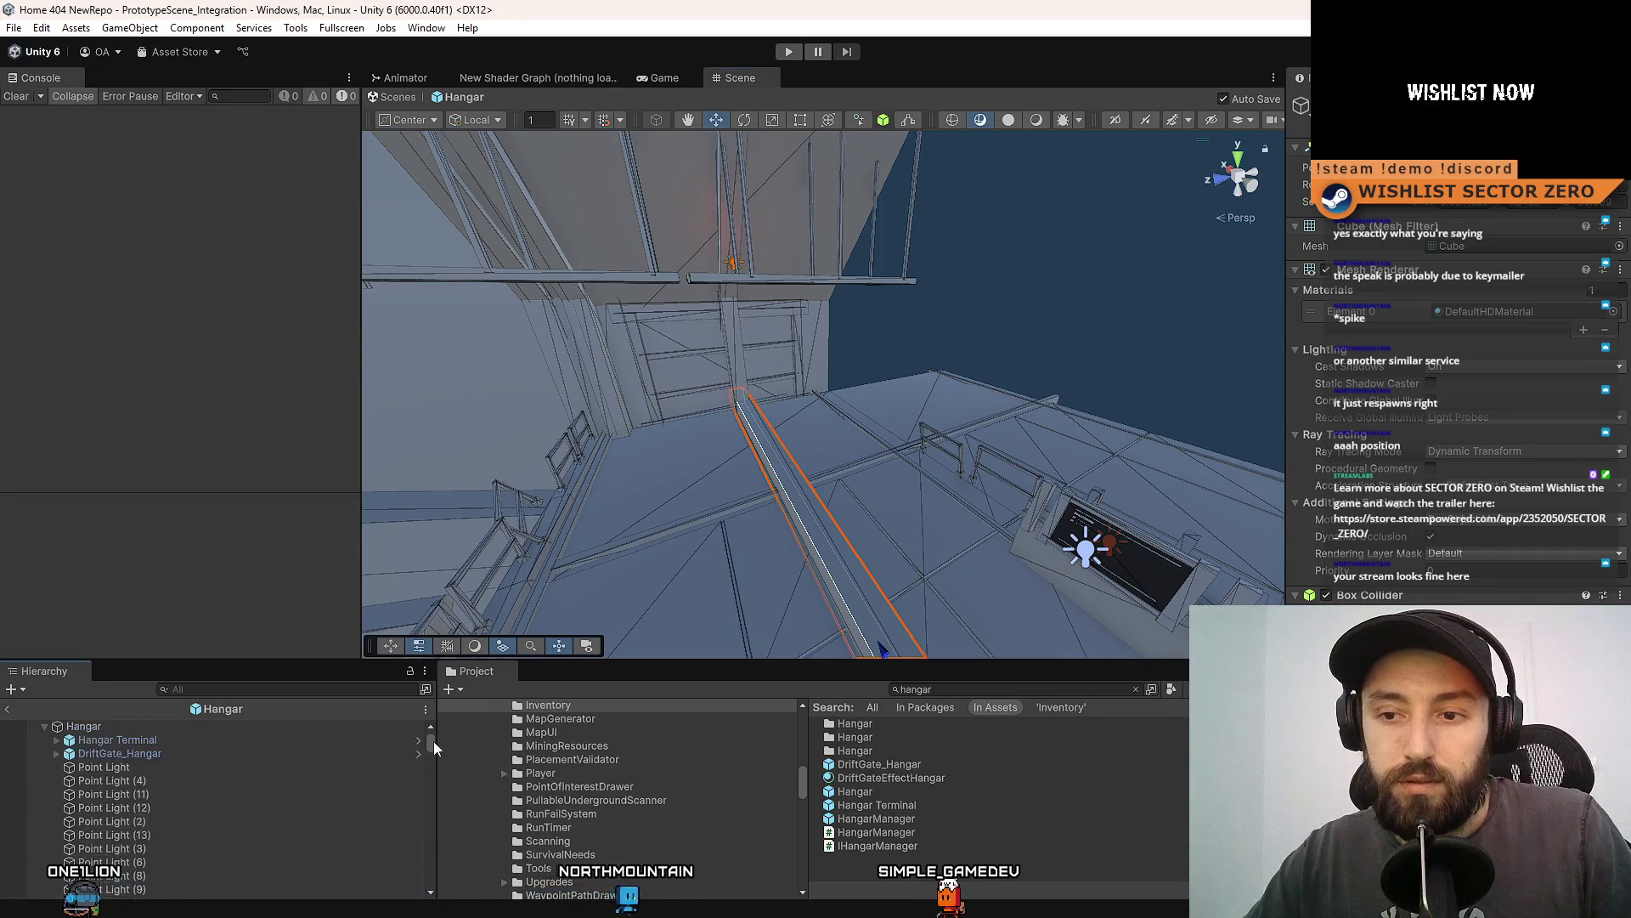
pyautogui.scroll(-5, 218, 748)
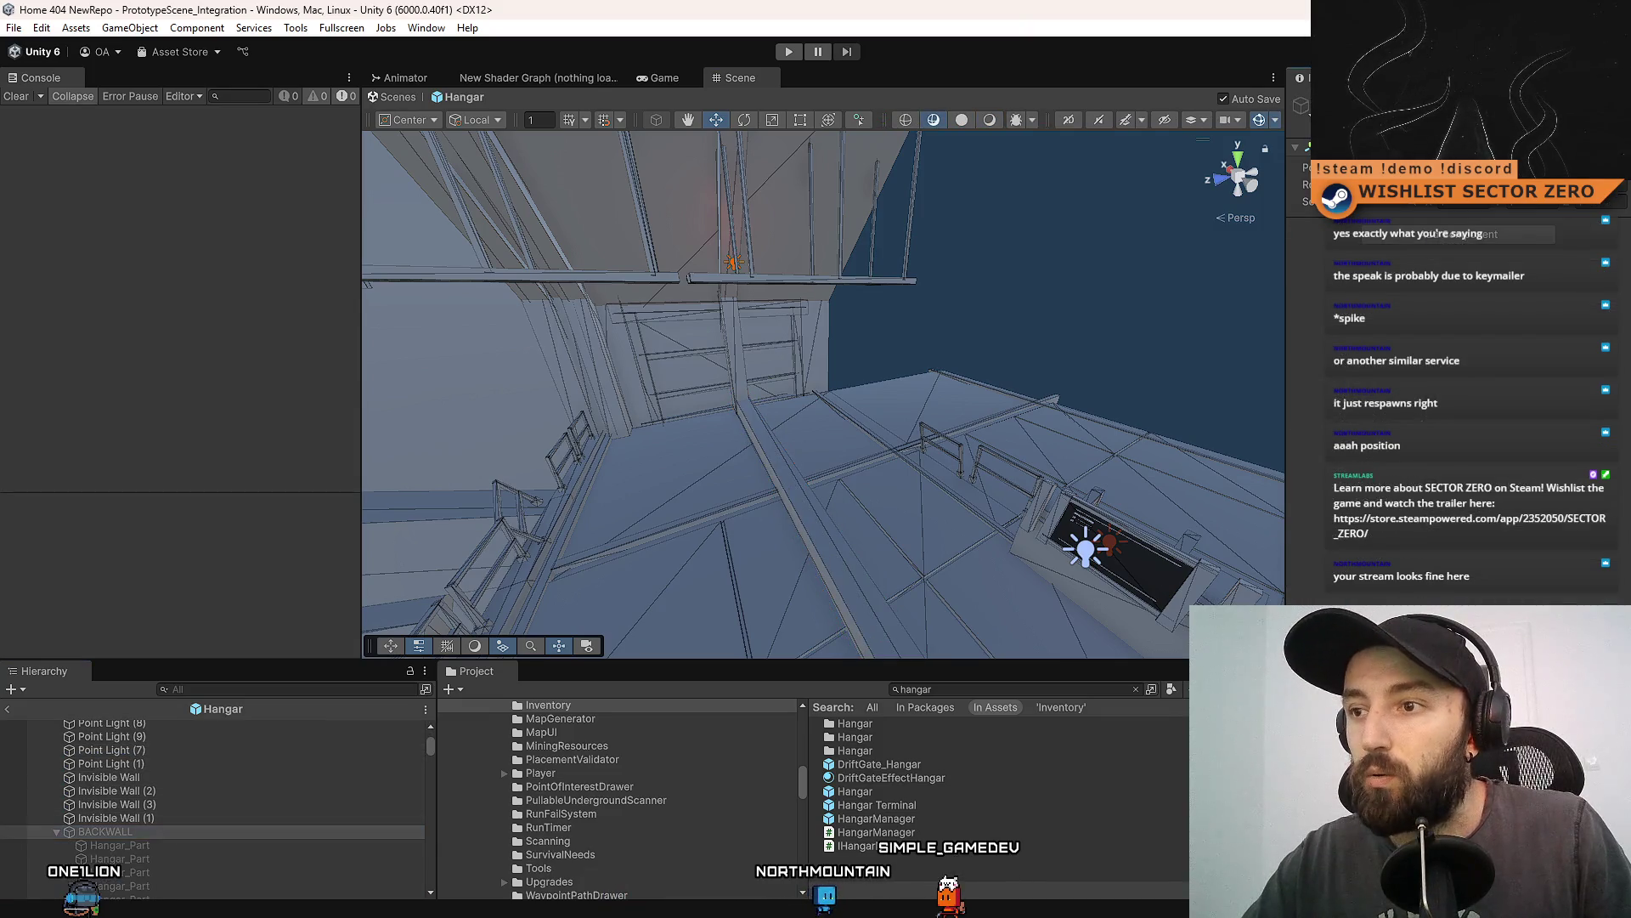
# Reactivate BACKWALL with Alt+Shift+A, slide the whole back wall sideways along one axis, then inspect it.
pyautogui.hotkey('alt', 'shift', 'a')
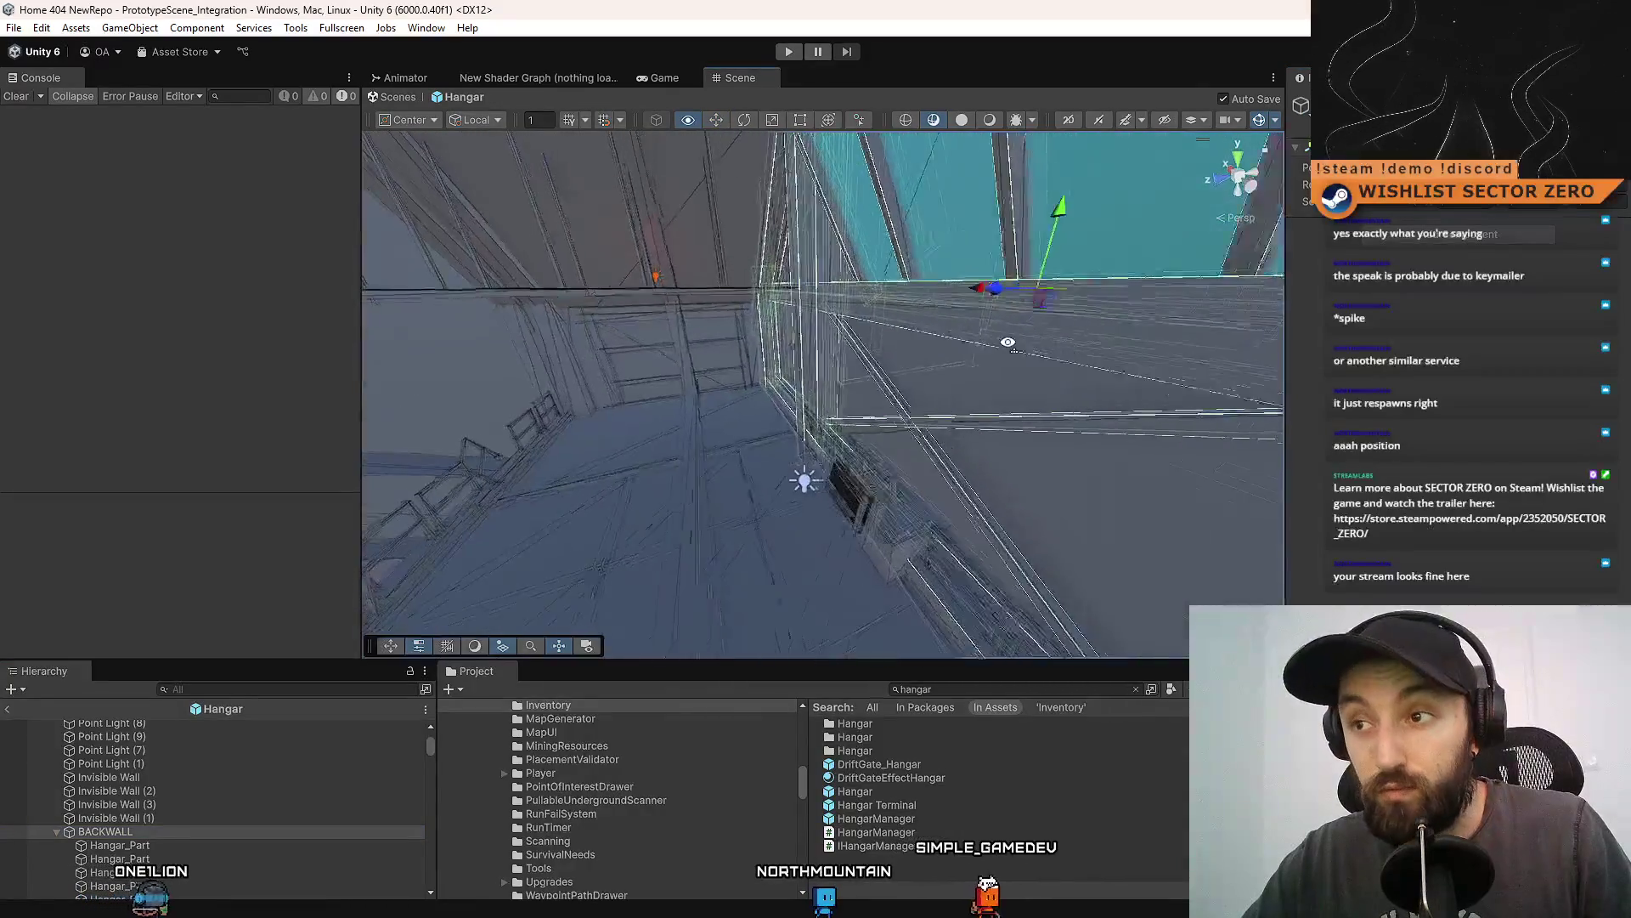
pyautogui.moveTo(909, 326)
pyautogui.mouseDown()
pyautogui.moveTo(1260, 298)
pyautogui.moveTo(1237, 306)
pyautogui.mouseUp()
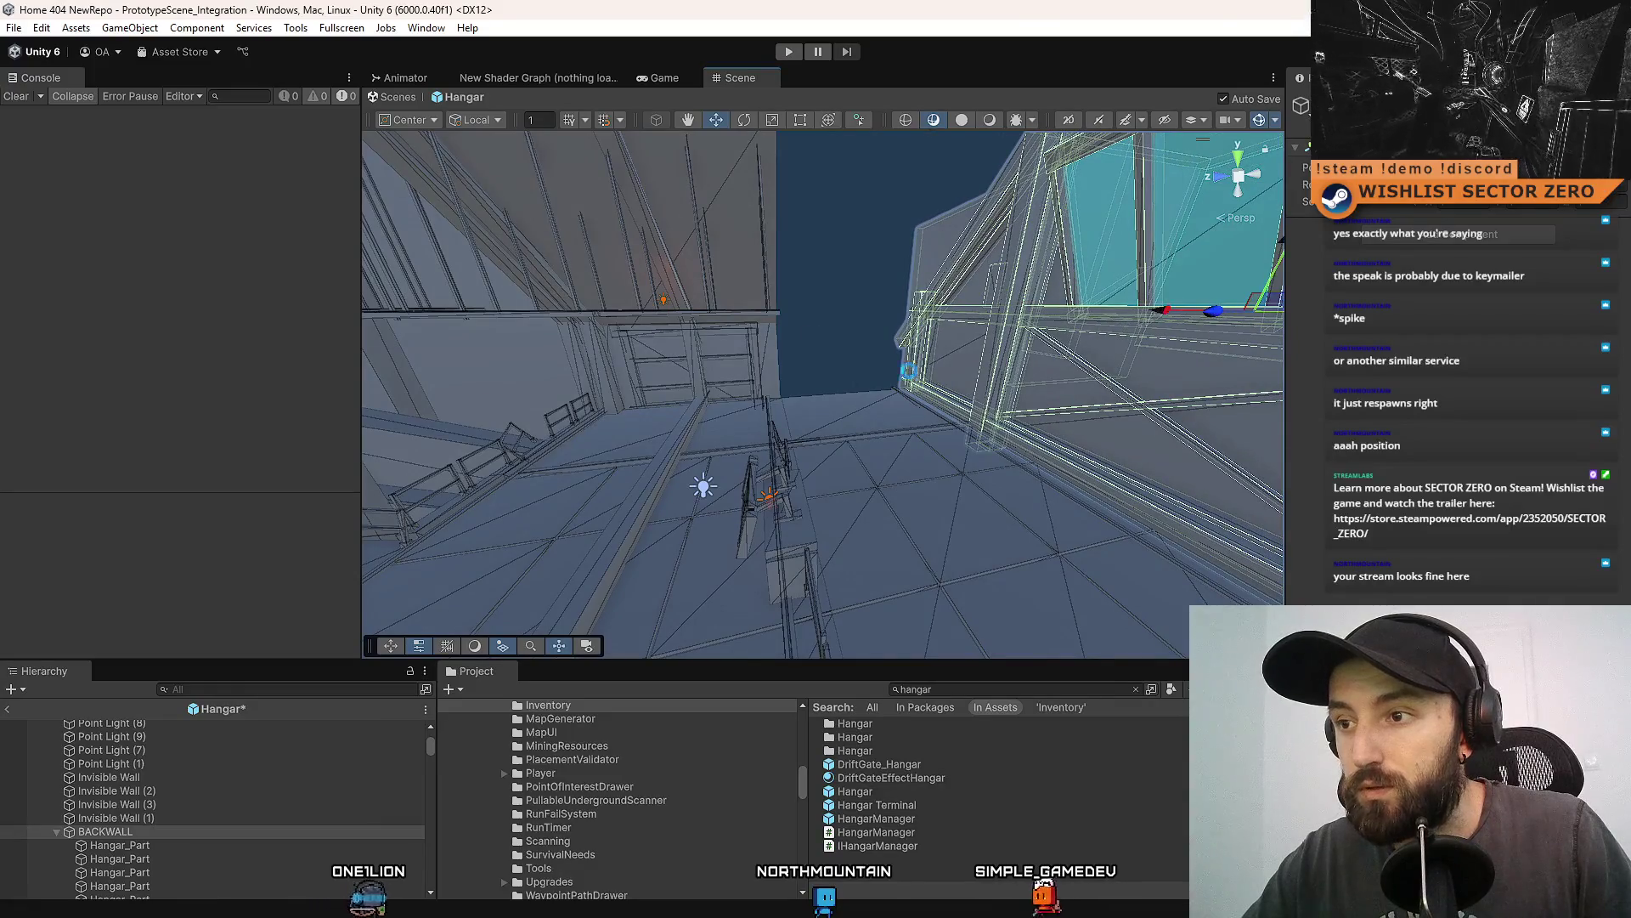
pyautogui.moveTo(907, 371)
pyautogui.mouseDown()
pyautogui.moveTo(972, 390)
pyautogui.moveTo(772, 416)
pyautogui.moveTo(800, 499)
pyautogui.mouseUp()
pyautogui.moveTo(823, 506)
pyautogui.mouseDown()
pyautogui.moveTo(863, 498)
pyautogui.moveTo(789, 568)
pyautogui.moveTo(782, 607)
pyautogui.moveTo(814, 410)
pyautogui.moveTo(1031, 279)
pyautogui.moveTo(1022, 298)
pyautogui.mouseUp()
pyautogui.moveTo(772, 442)
pyautogui.mouseDown()
pyautogui.moveTo(710, 456)
pyautogui.moveTo(630, 556)
pyautogui.moveTo(831, 401)
pyautogui.moveTo(823, 309)
pyautogui.moveTo(801, 405)
pyautogui.moveTo(1063, 328)
pyautogui.moveTo(867, 164)
pyautogui.moveTo(937, 199)
pyautogui.moveTo(1169, 143)
pyautogui.mouseUp()
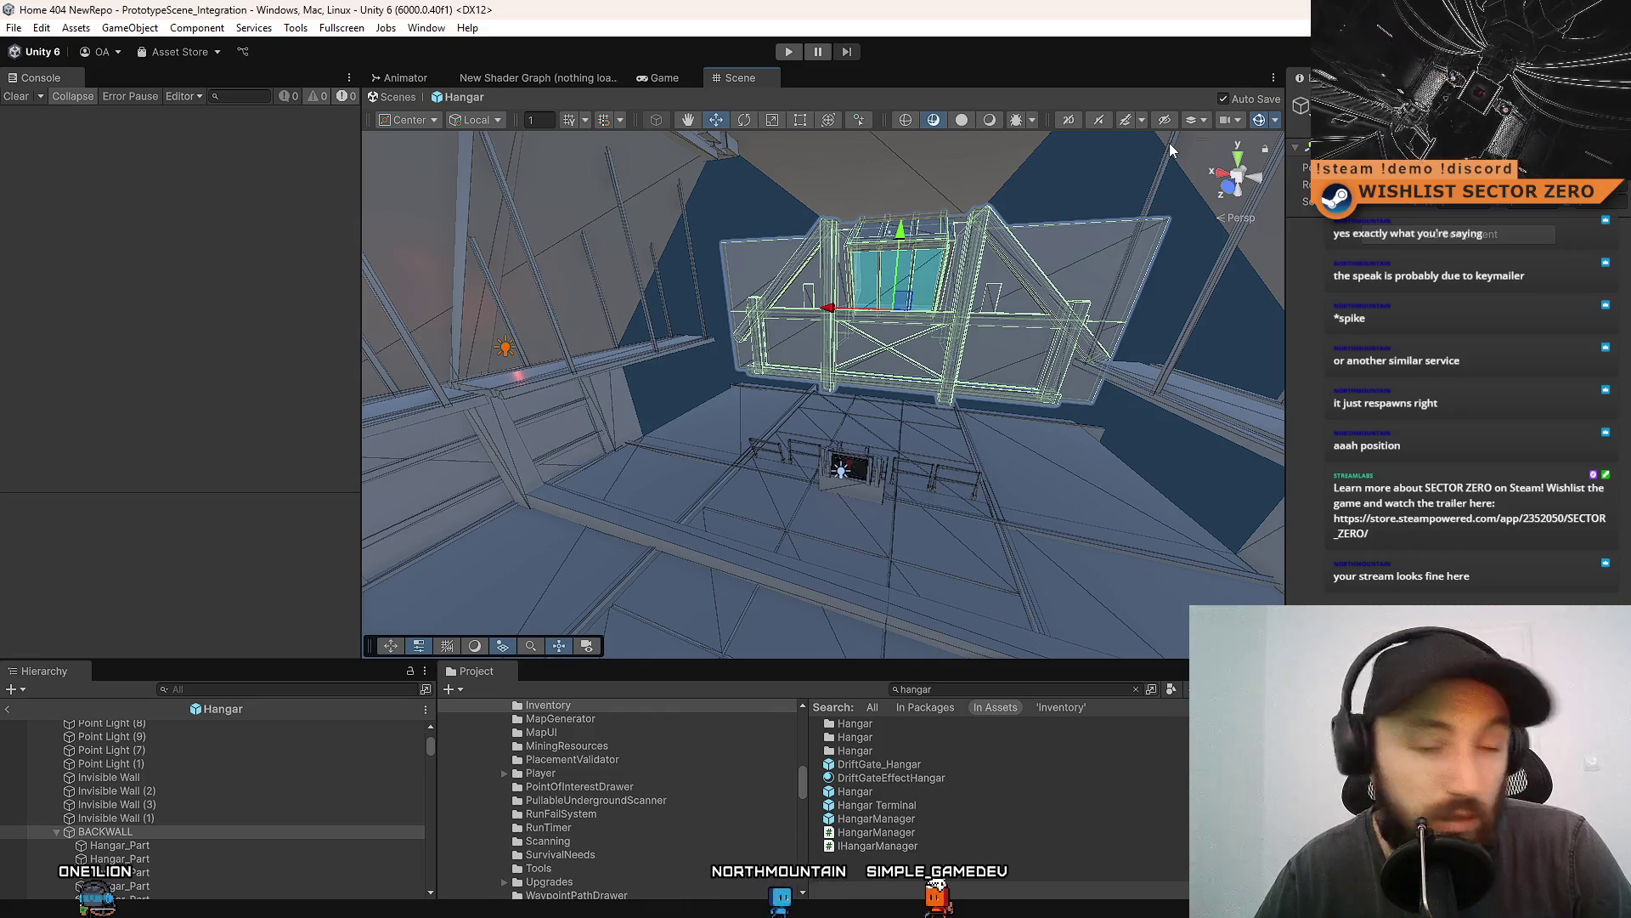
pyautogui.moveTo(1171, 144)
pyautogui.mouseDown()
pyautogui.moveTo(1071, 391)
pyautogui.moveTo(892, 357)
pyautogui.moveTo(462, 397)
pyautogui.moveTo(534, 191)
pyautogui.moveTo(1014, 251)
pyautogui.moveTo(806, 330)
pyautogui.mouseUp()
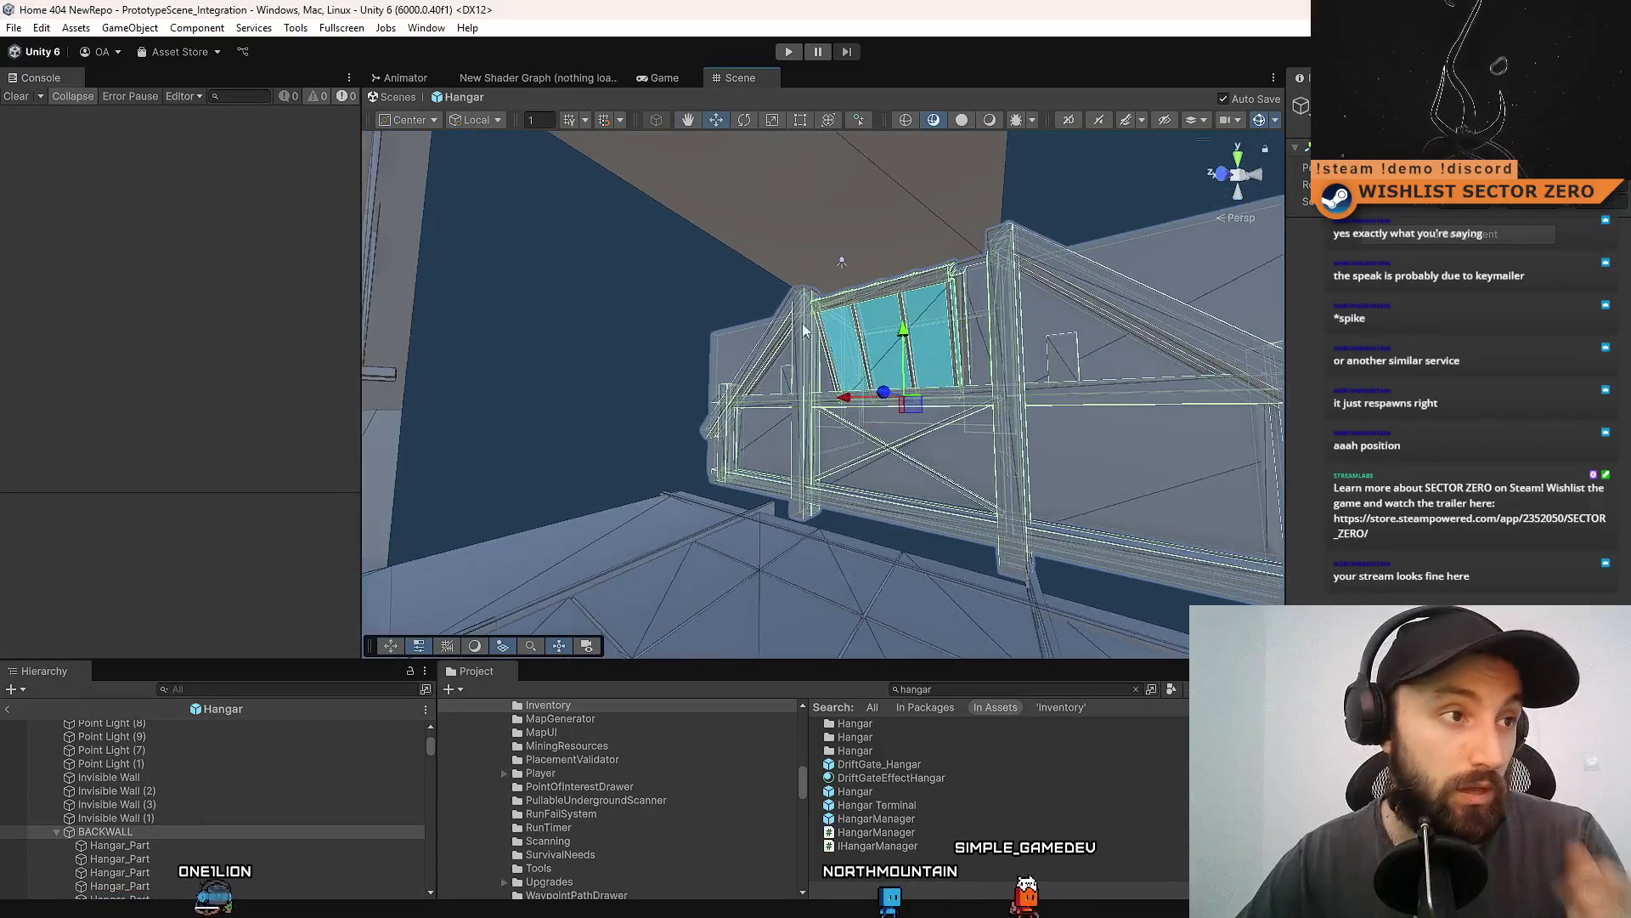